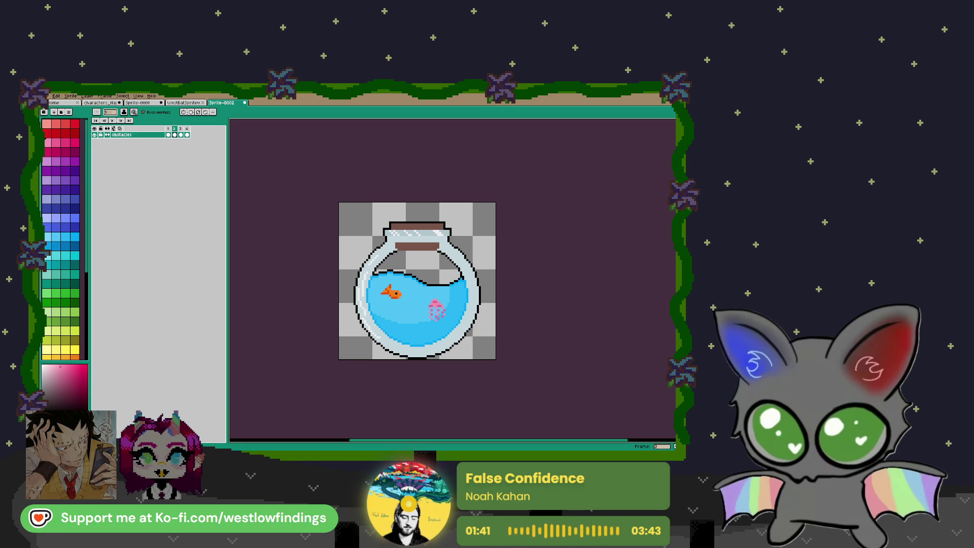
Show the red 100 badge frame and preview the single-image Export As settings without exporting.
{"action": "key", "text": "alt"}
{"action": "left_click", "coordinate": [168, 134]}
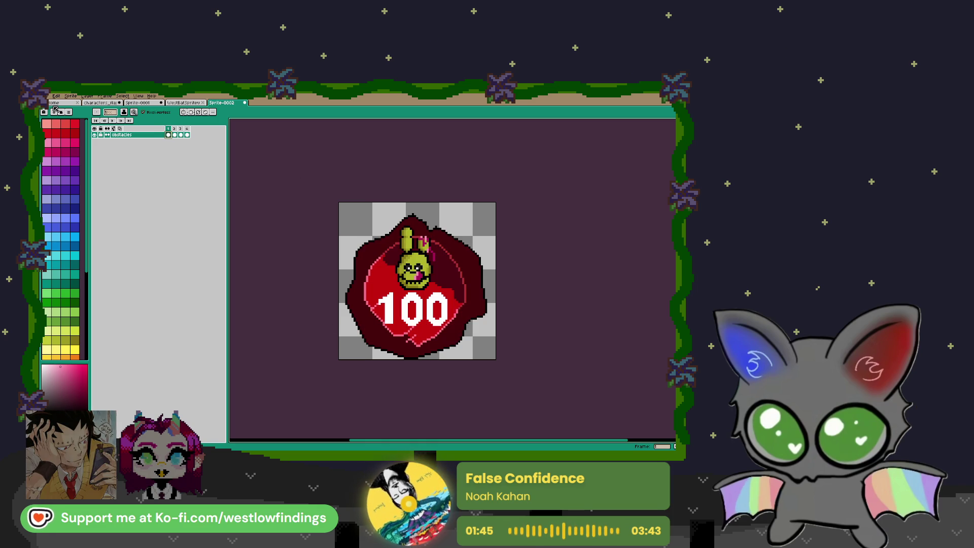
{"action": "left_click", "coordinate": [48, 95]}
{"action": "mouse_move", "coordinate": [83, 151]}
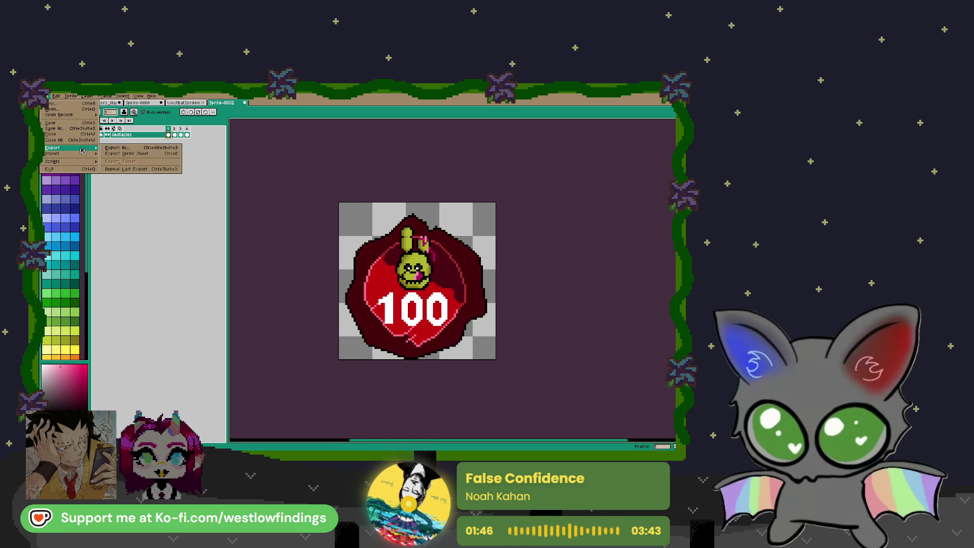
{"action": "left_click", "coordinate": [117, 148]}
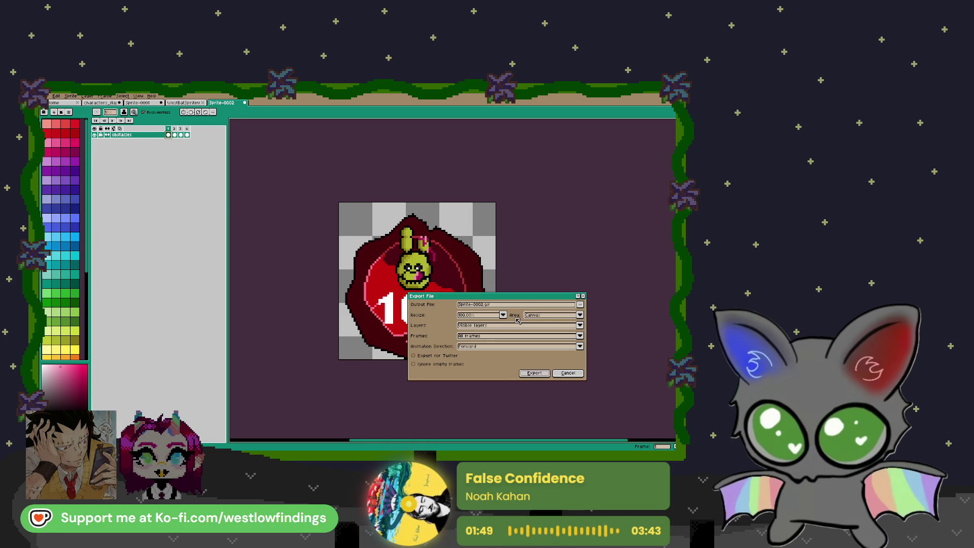
{"action": "key", "text": "Escape"}
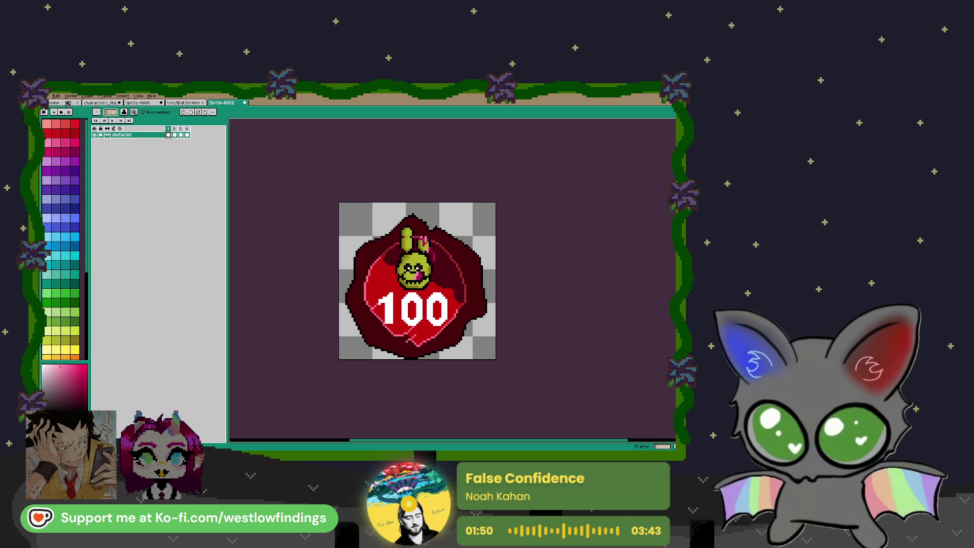
Bring up the Export Sprite Sheet settings from the File menu.
{"action": "left_click", "coordinate": [55, 97]}
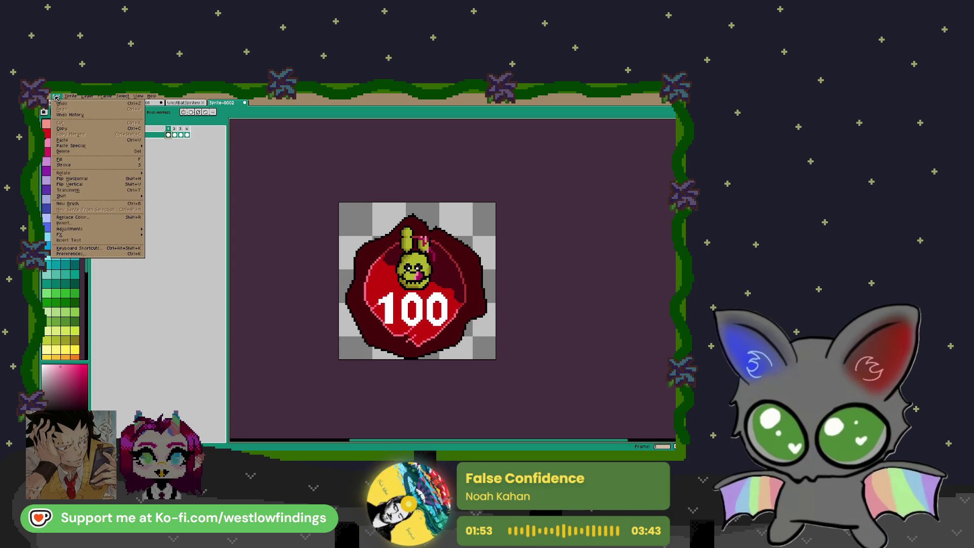
{"action": "mouse_move", "coordinate": [116, 197]}
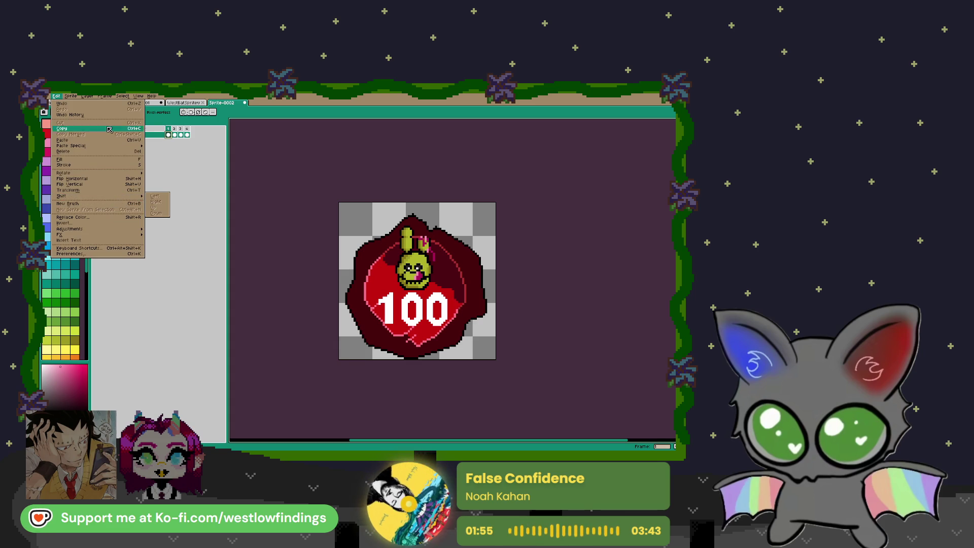
{"action": "mouse_move", "coordinate": [45, 96]}
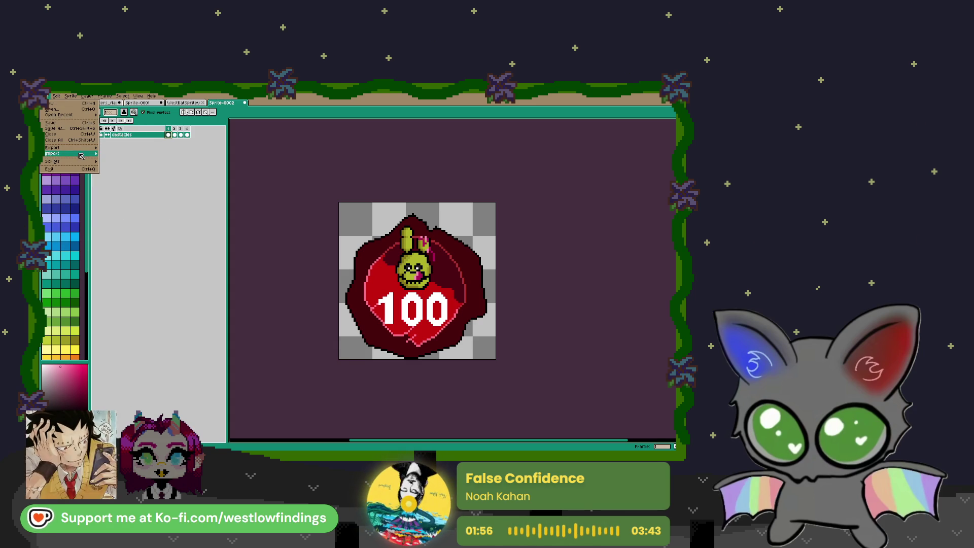
{"action": "mouse_move", "coordinate": [61, 147]}
{"action": "left_click", "coordinate": [139, 156]}
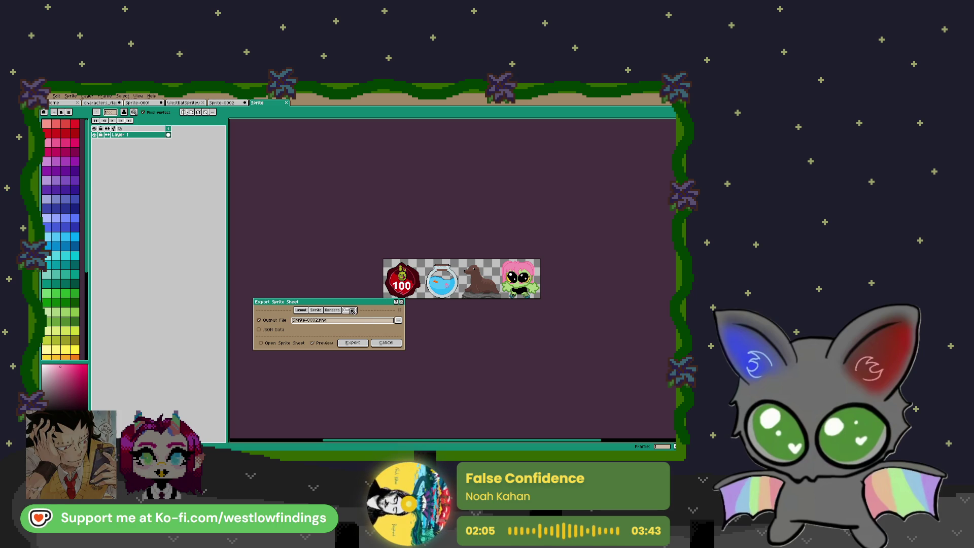
Review the Layout, Sprite and Borders pages of the sprite sheet export settings.
{"action": "left_click", "coordinate": [332, 310]}
{"action": "left_click", "coordinate": [315, 310]}
{"action": "left_click", "coordinate": [301, 310]}
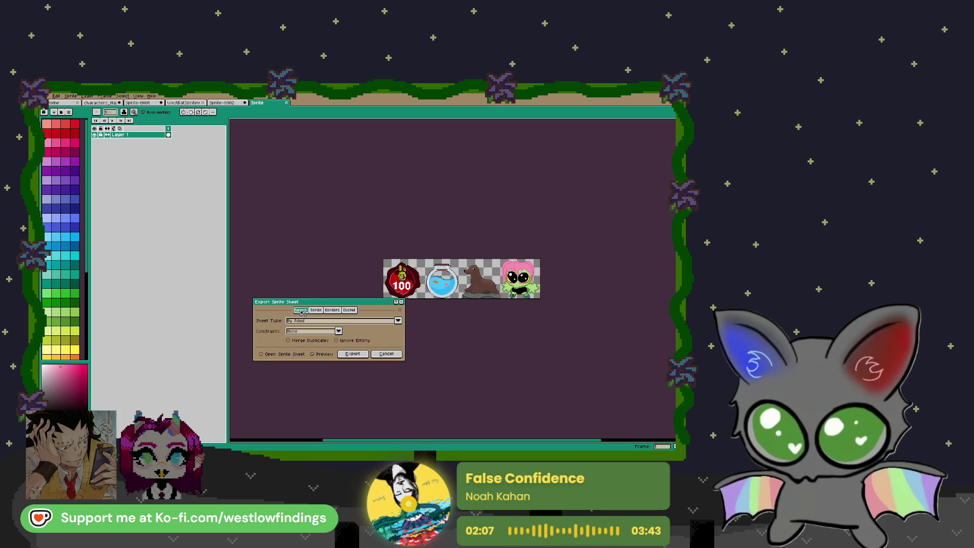
{"action": "left_click", "coordinate": [332, 310]}
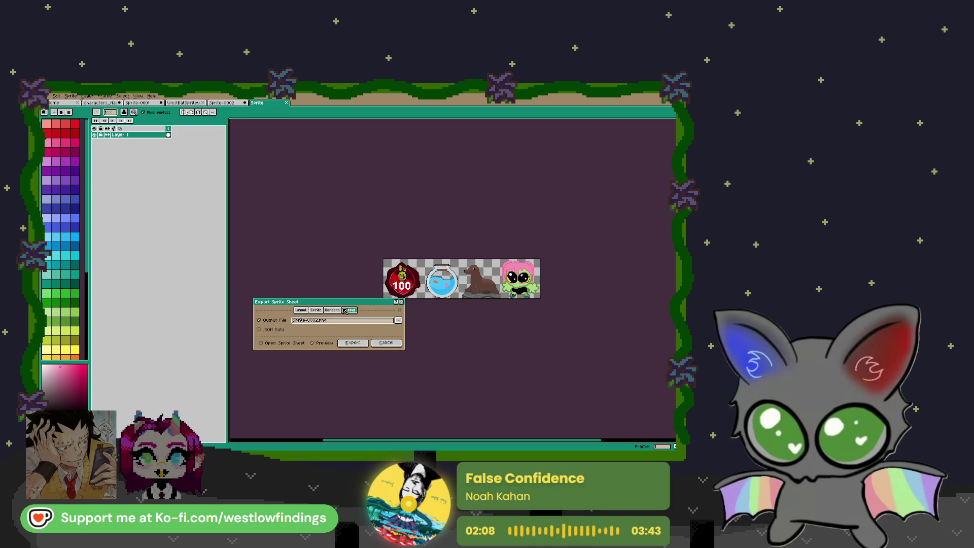
{"action": "left_click", "coordinate": [316, 310]}
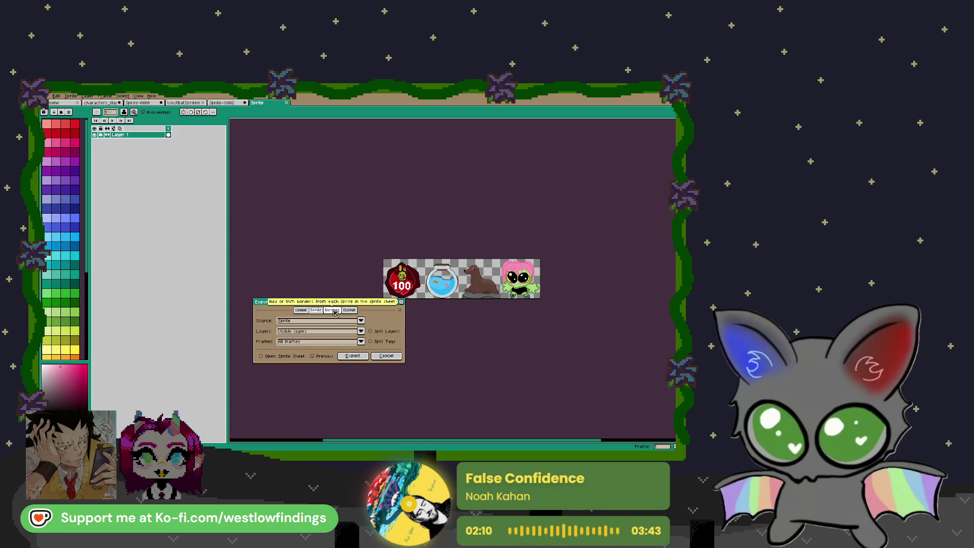
{"action": "left_click", "coordinate": [333, 310]}
Rename the output file to 'micesherrnicobuuh' and browse for its save location.
{"action": "left_click", "coordinate": [349, 310]}
{"action": "left_click_drag", "start_coordinate": [319, 321], "coordinate": [288, 324]}
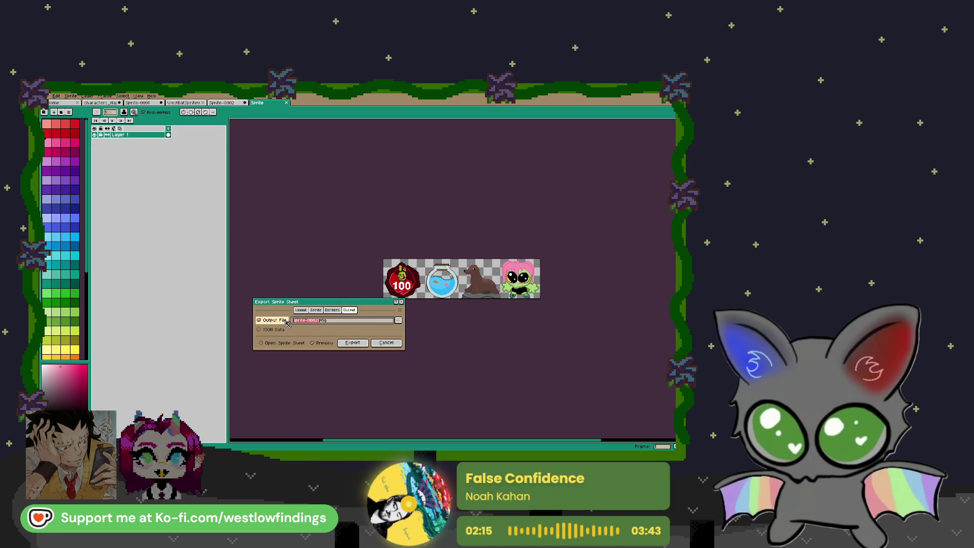
{"action": "type", "text": "friends1"}
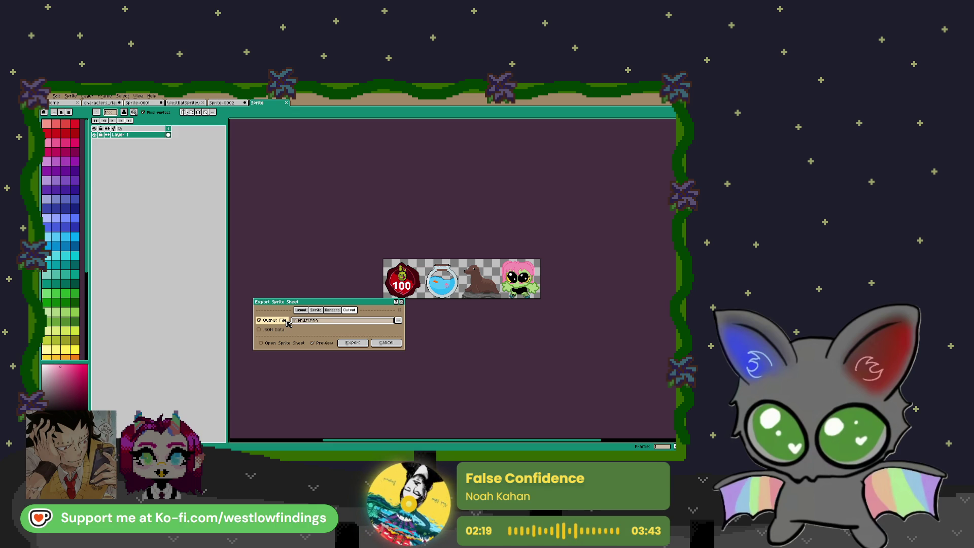
{"action": "key", "text": "BackSpace"}
{"action": "key", "text": "BackSpace"}
{"action": "key", "text": "BackSpace"}
{"action": "type", "text": "micesherrnicob"}
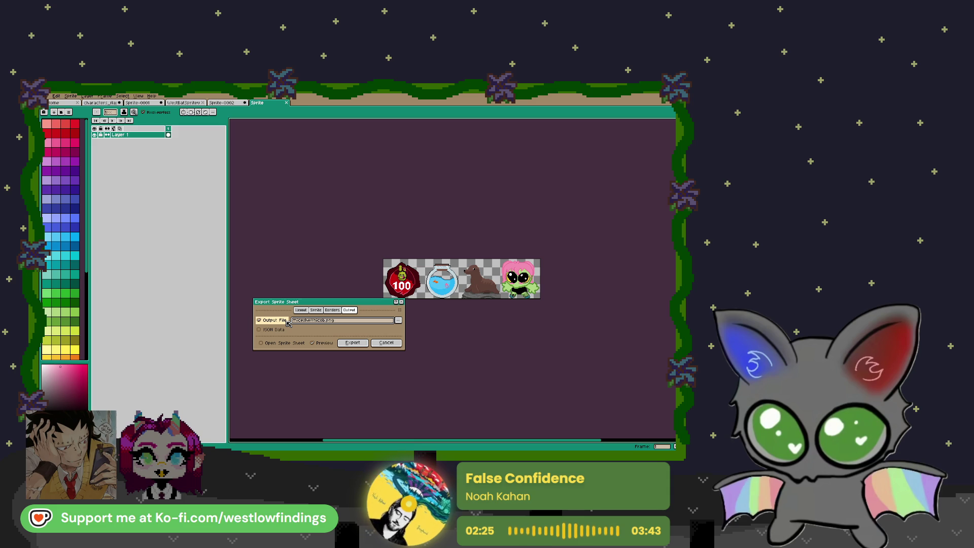
{"action": "type", "text": "uuh"}
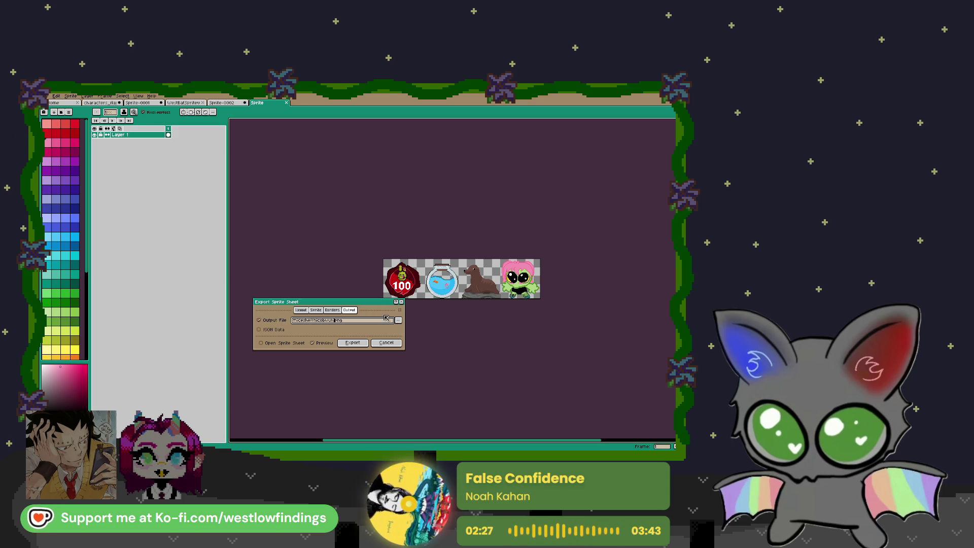
{"action": "left_click", "coordinate": [399, 321]}
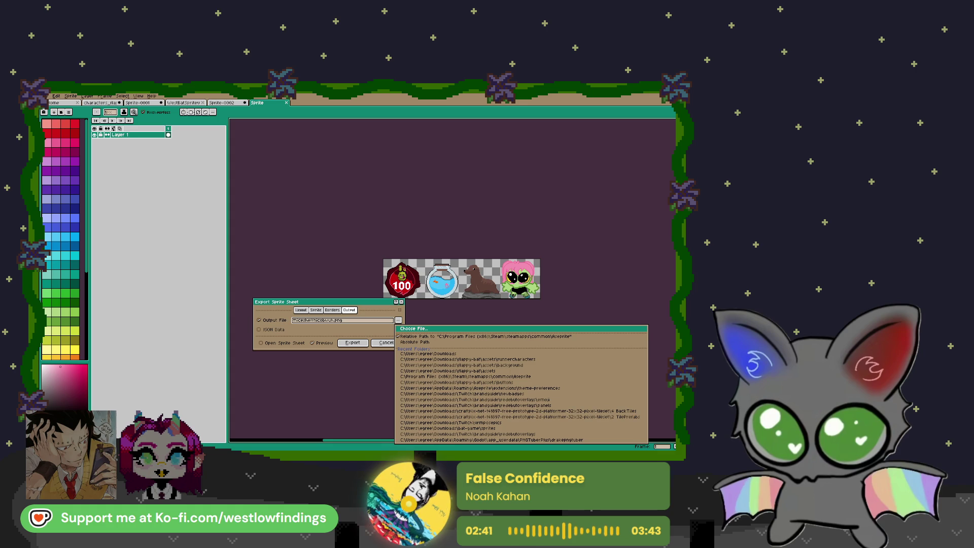
Export the sprite sheet into the flappy-bat project's assets folder.
{"action": "left_click", "coordinate": [545, 382]}
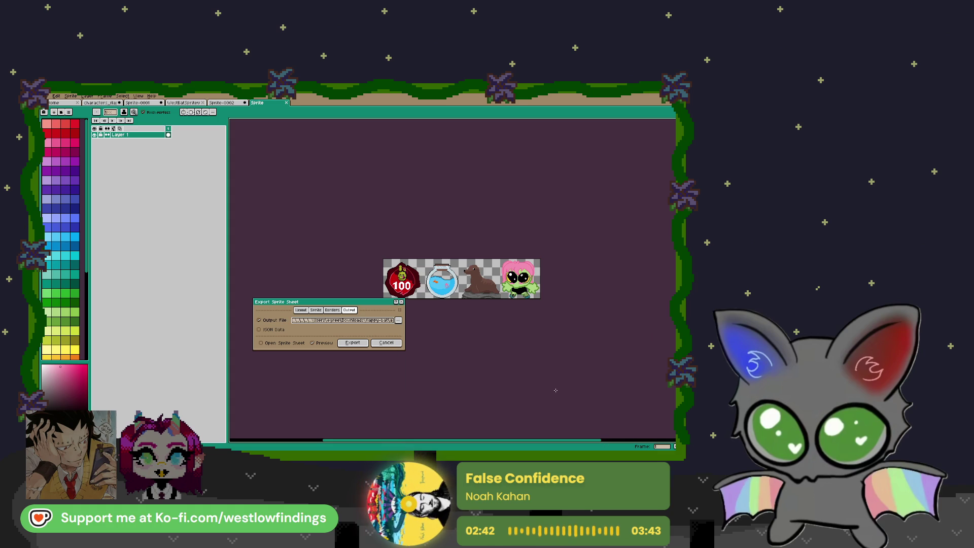
{"action": "left_click", "coordinate": [352, 343]}
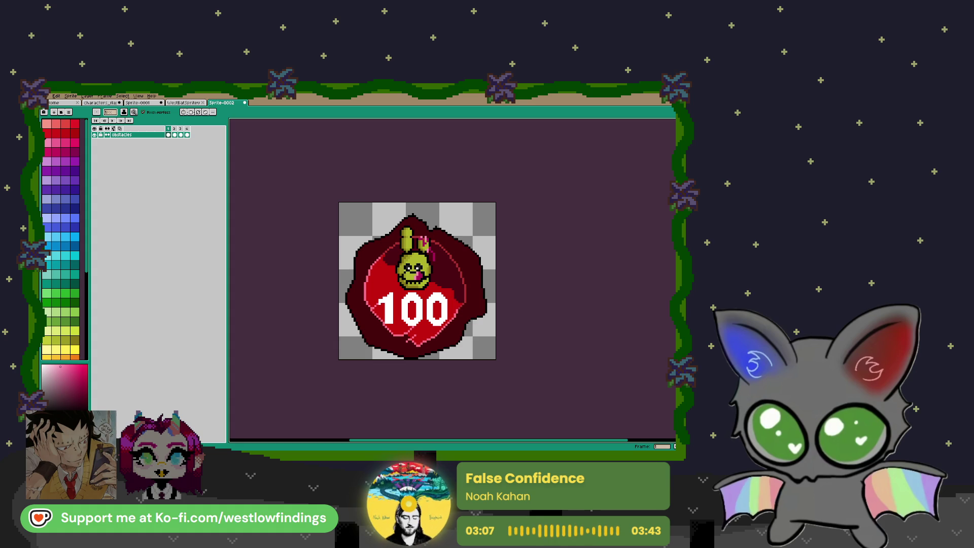
{"action": "key", "text": "ctrl+alt+c"}
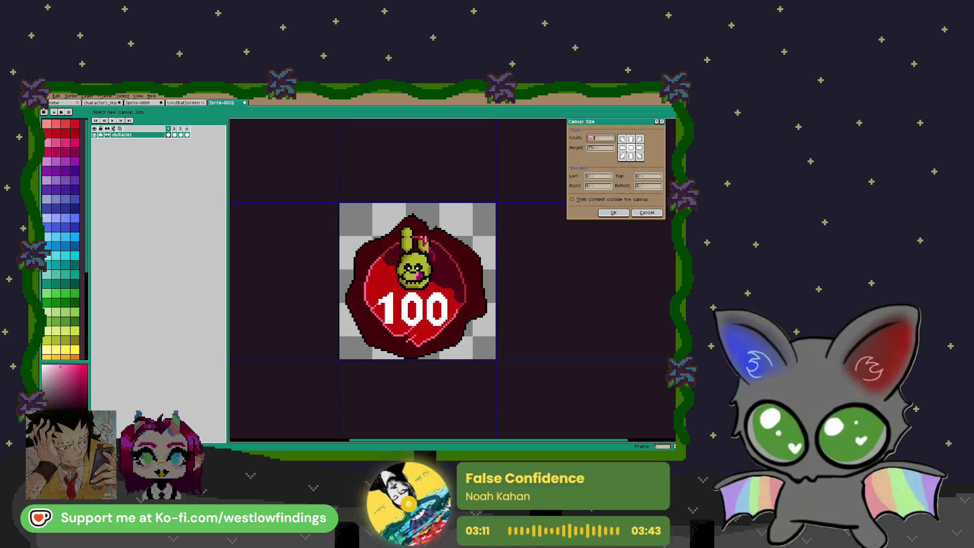
{"action": "key", "text": "Escape"}
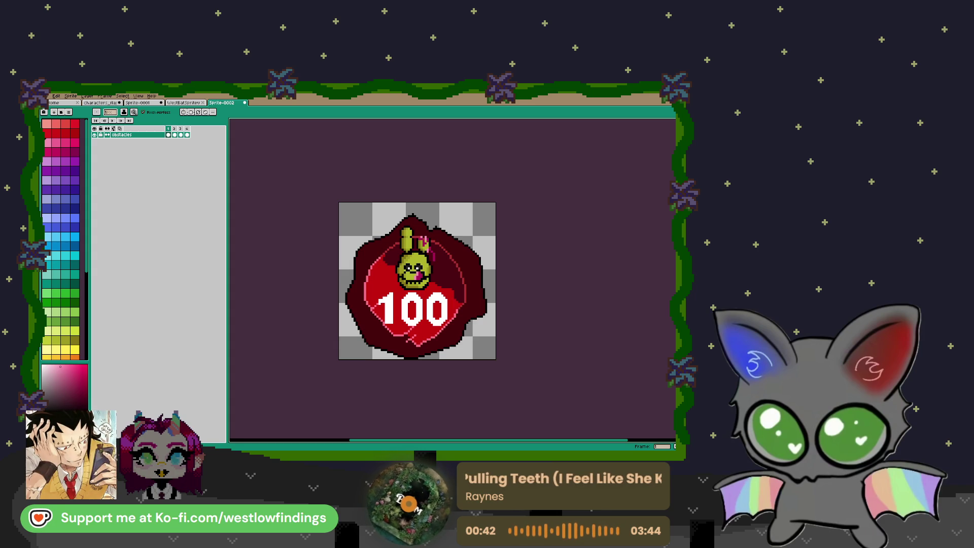
{"action": "key", "text": "alt+Tab"}
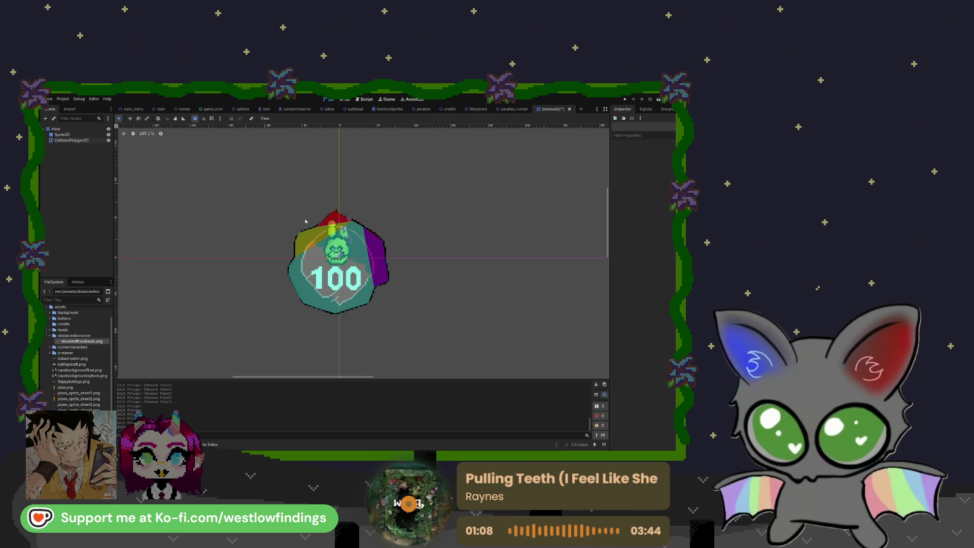
Save the scene as mice, locate mice.tscn under scenes/obstacles, and recentre the token sprite.
{"action": "key", "text": "ctrl+s"}
{"action": "left_click", "coordinate": [46, 306]}
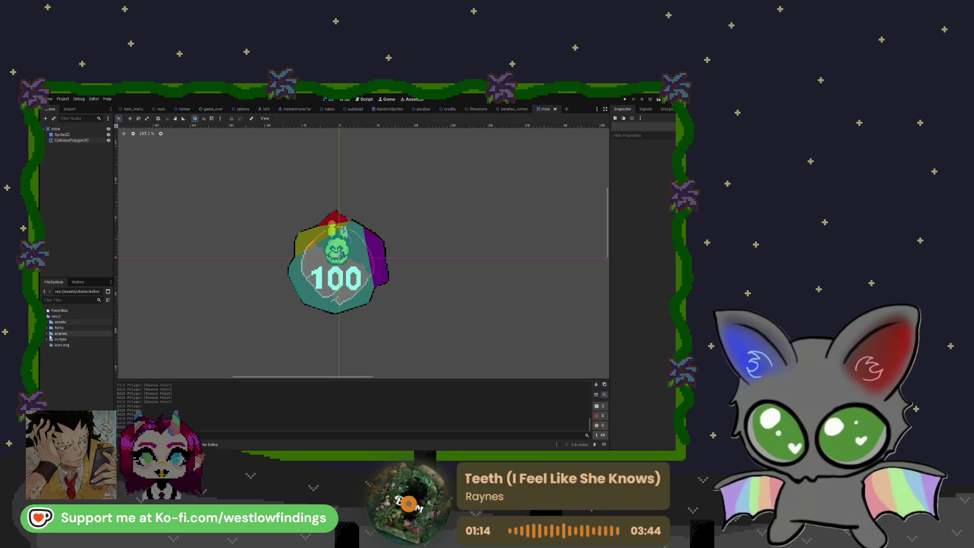
{"action": "left_click", "coordinate": [47, 334]}
{"action": "double_click", "coordinate": [78, 340]}
{"action": "double_click", "coordinate": [68, 335]}
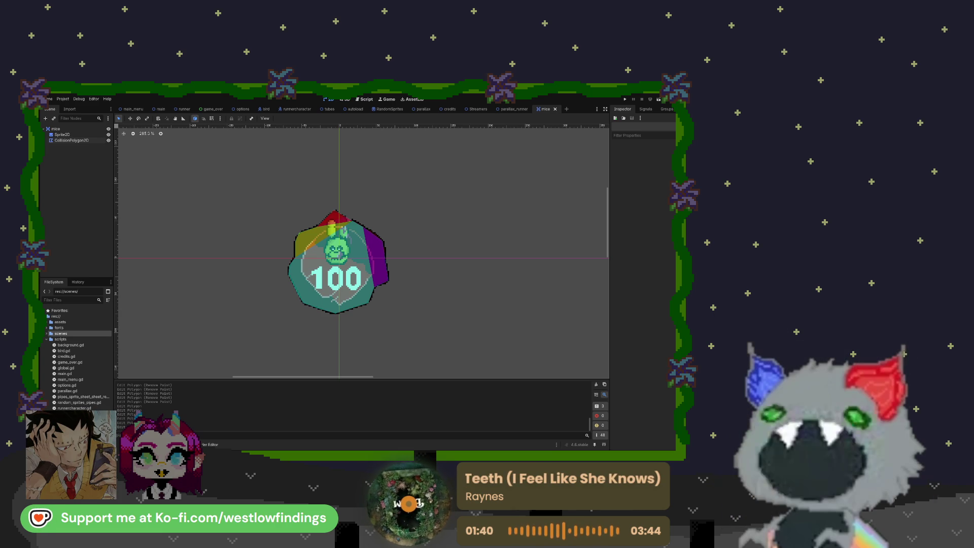
{"action": "scroll", "coordinate": [305, 258], "scroll_direction": "down", "scroll_amount": 4}
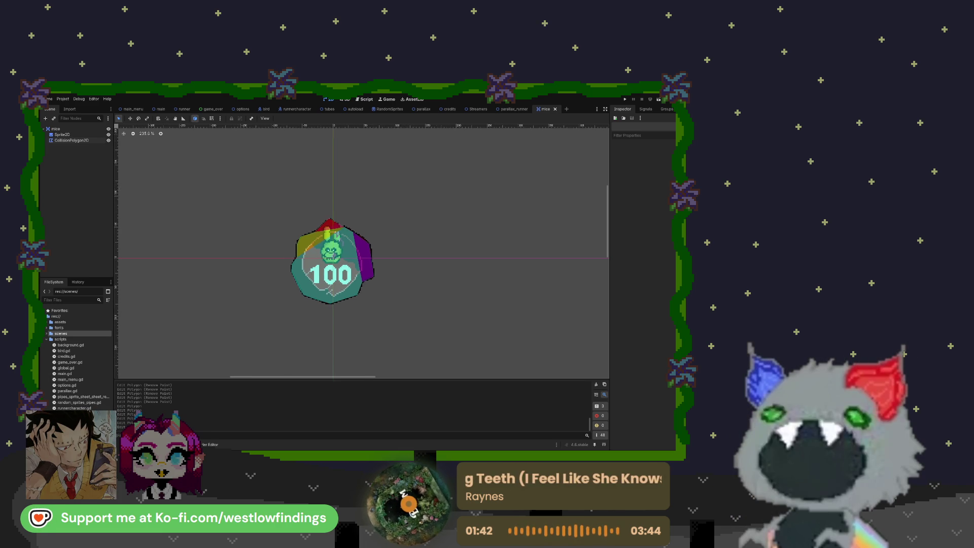
{"action": "left_click_drag", "start_coordinate": [286, 273], "coordinate": [311, 269]}
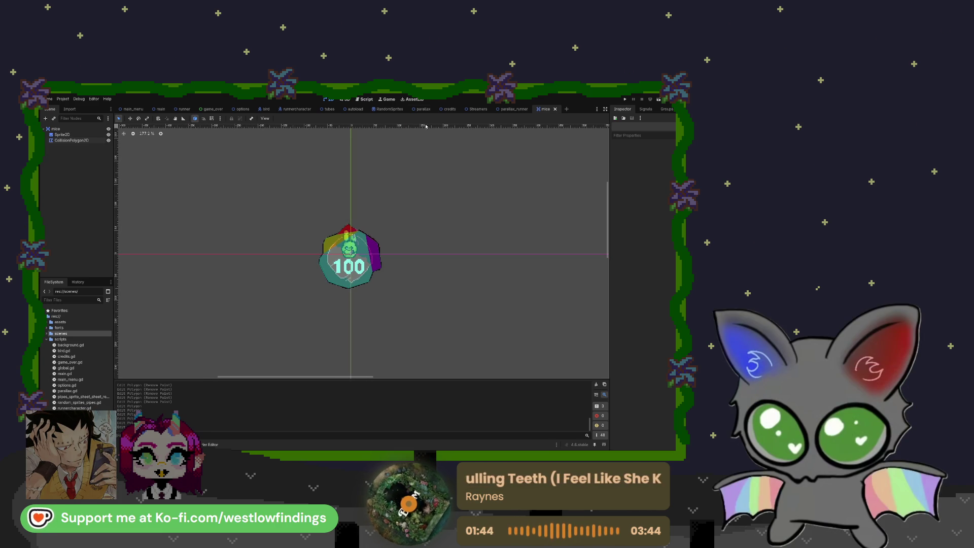
Close the parallax, parallax_runner and RandomSprites scene tabs.
{"action": "left_click", "coordinate": [431, 109]}
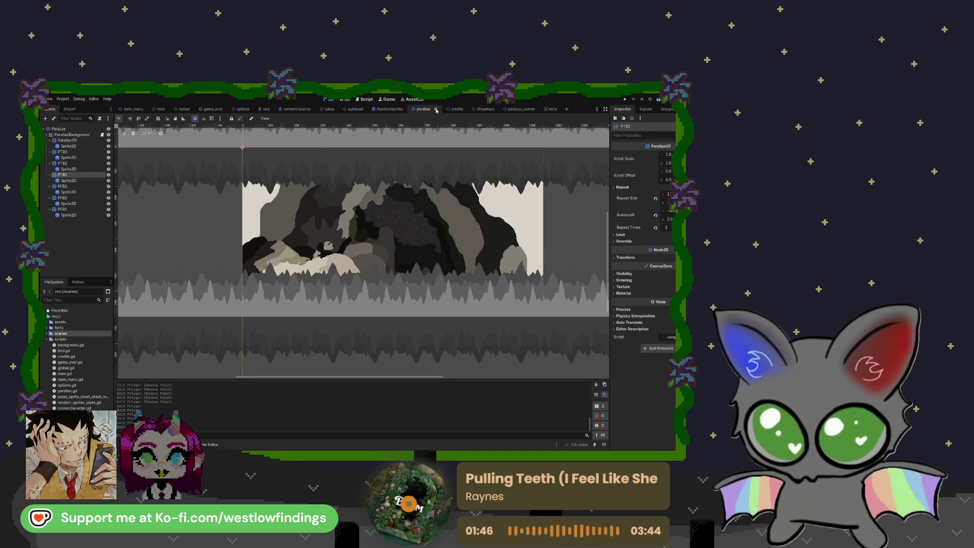
{"action": "left_click", "coordinate": [435, 109]}
{"action": "left_click", "coordinate": [494, 109]}
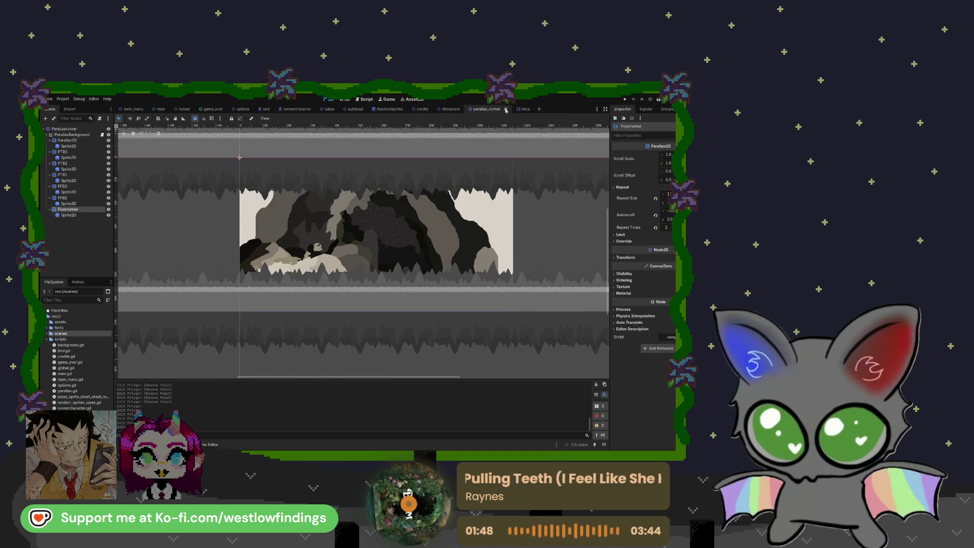
{"action": "left_click", "coordinate": [512, 109]}
{"action": "left_click", "coordinate": [390, 110]}
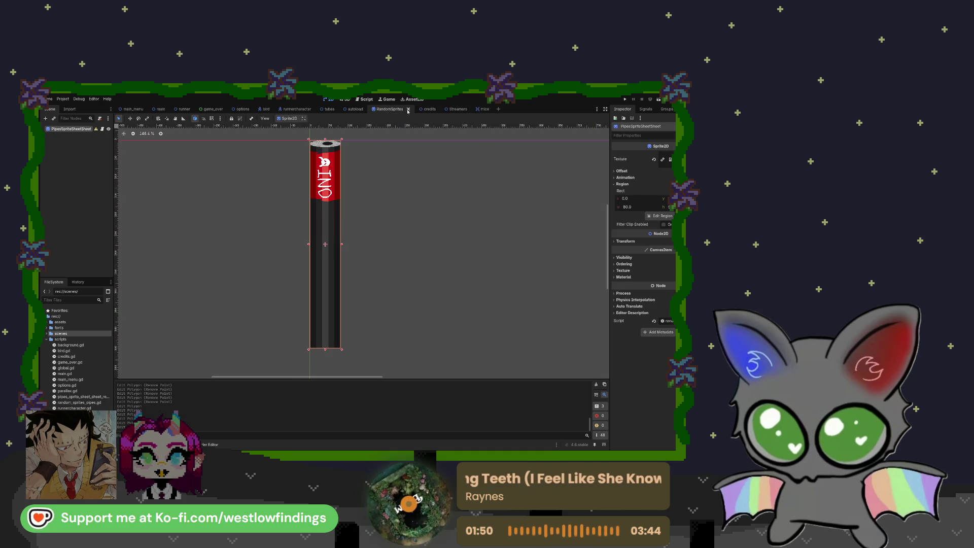
{"action": "left_click", "coordinate": [408, 110]}
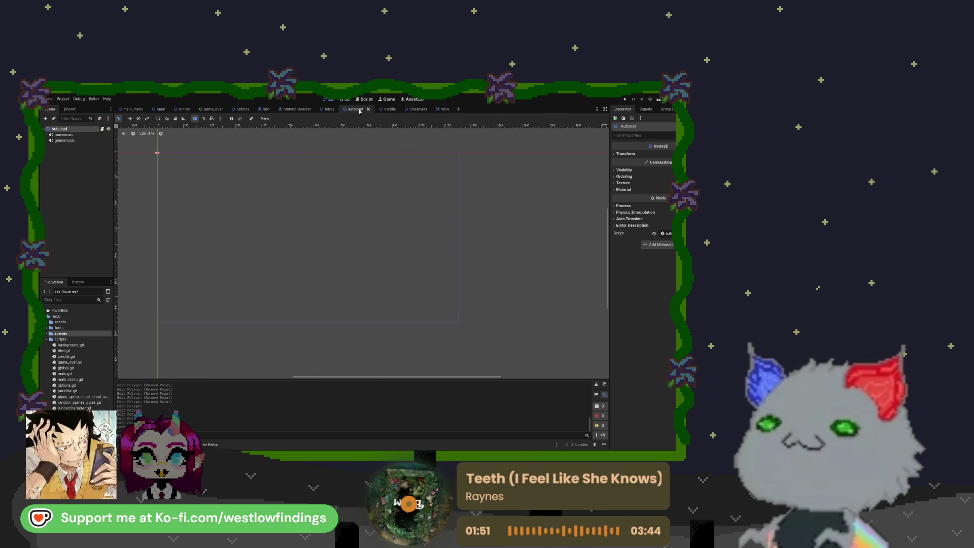
Close the tubes scene and start a new empty scene beside mice.
{"action": "left_click", "coordinate": [330, 109]}
{"action": "left_click", "coordinate": [340, 109]}
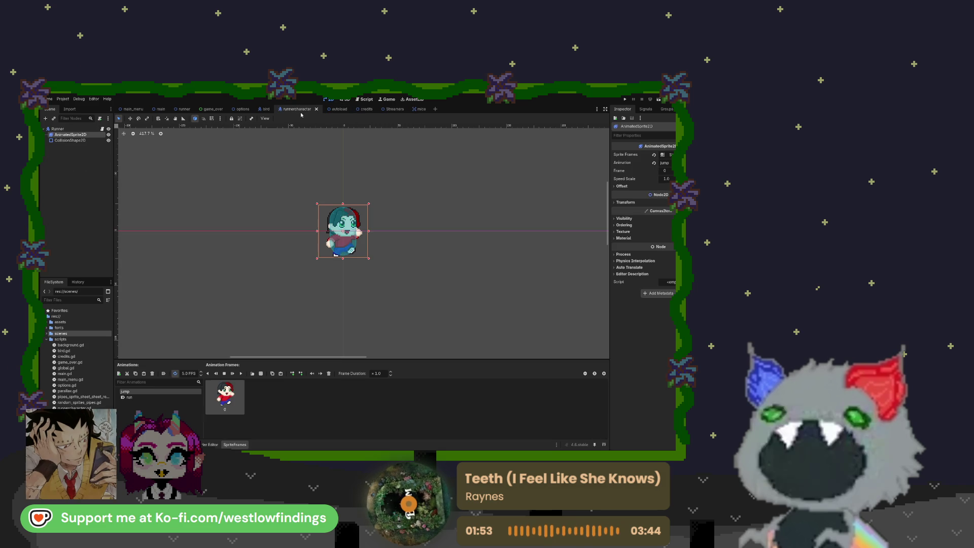
{"action": "left_click", "coordinate": [246, 109]}
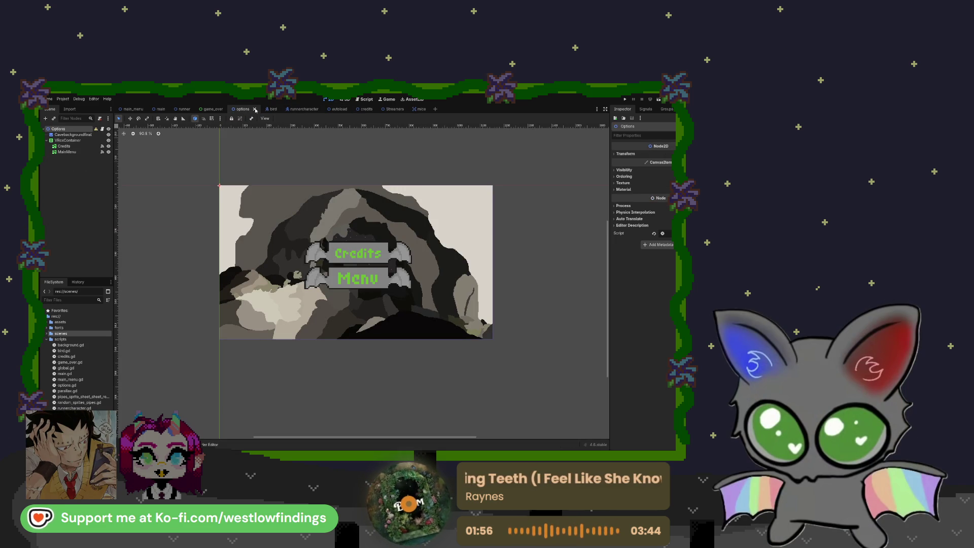
{"action": "left_click", "coordinate": [420, 109]}
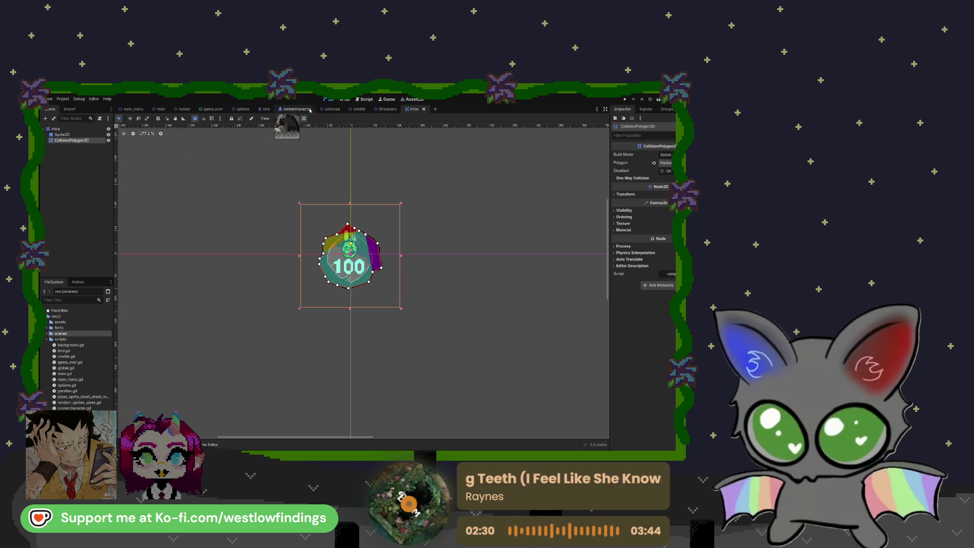
{"action": "left_click", "coordinate": [434, 109]}
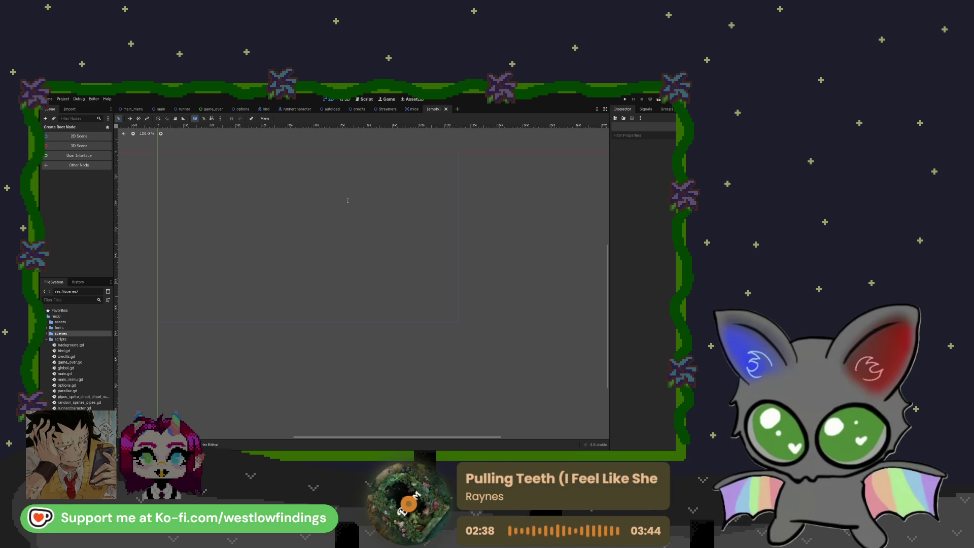
Rename the new scene's Area2D root to shelf and add a Sprite2D child.
{"action": "left_click", "coordinate": [412, 109]}
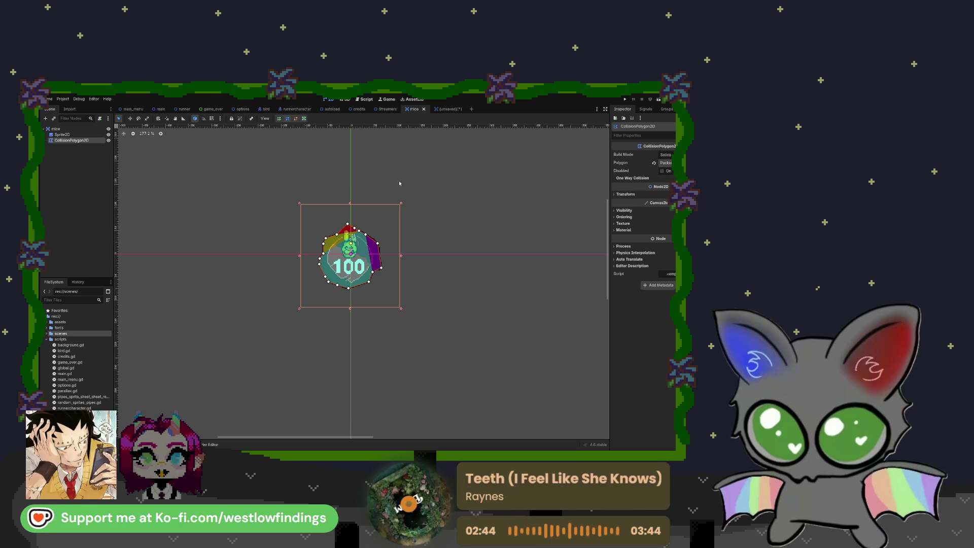
{"action": "left_click", "coordinate": [444, 109]}
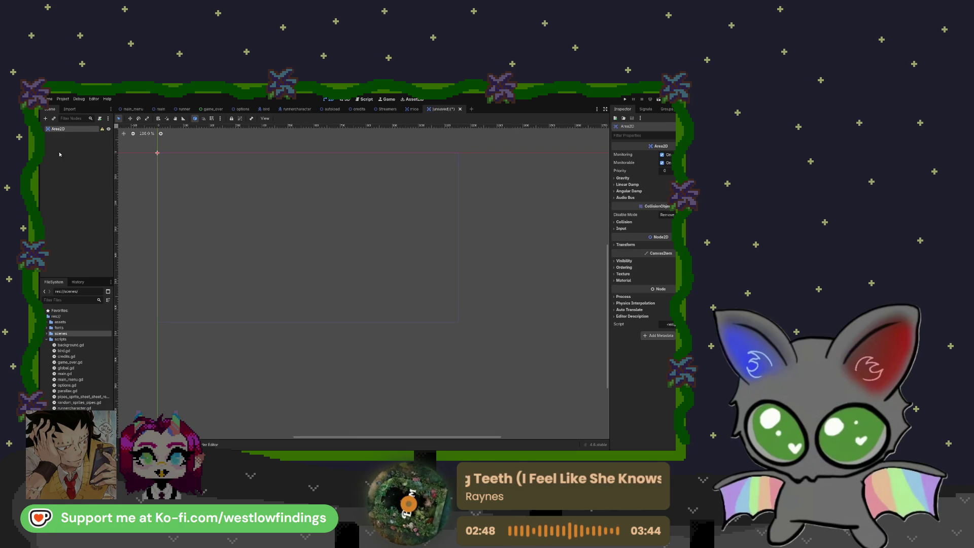
{"action": "double_click", "coordinate": [64, 129]}
{"action": "type", "text": "shelf"}
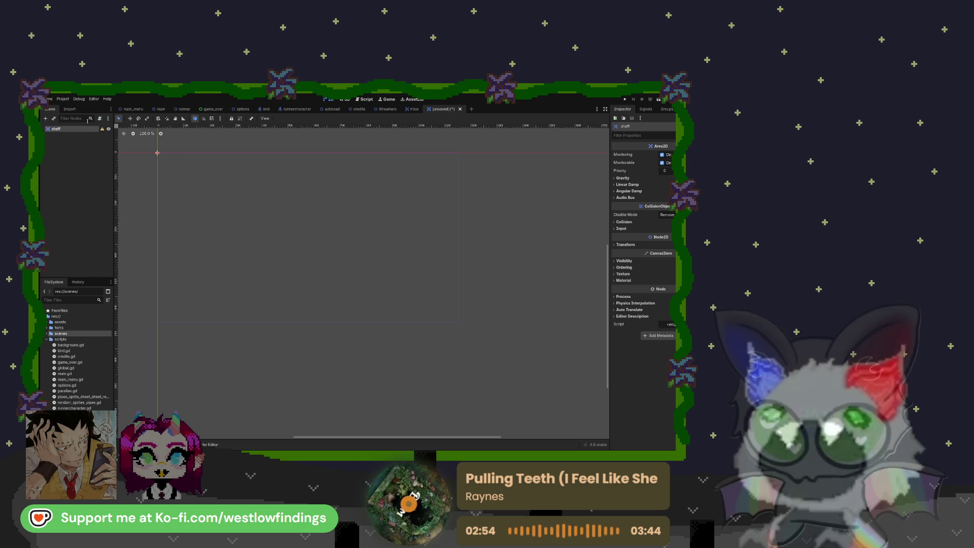
{"action": "key", "text": "ctrl+v"}
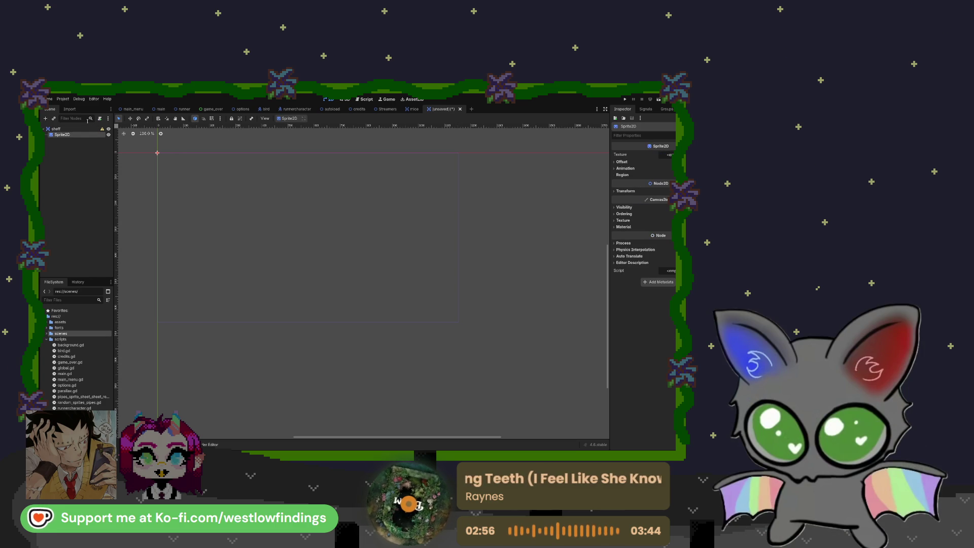
Assign the mice sprite sheet from obstaclesforrunner as the Sprite2D texture.
{"action": "left_click", "coordinate": [48, 322]}
{"action": "left_click", "coordinate": [50, 369]}
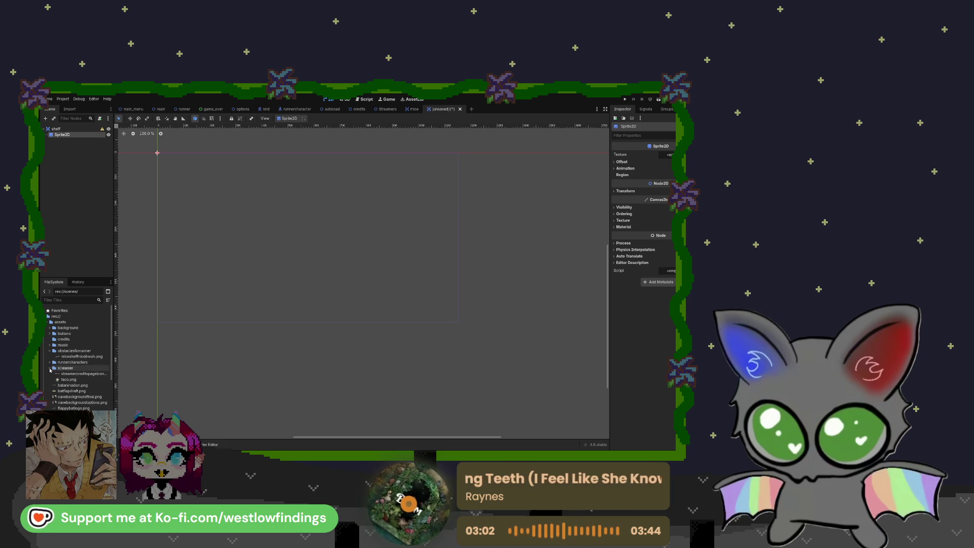
{"action": "left_click", "coordinate": [50, 368]}
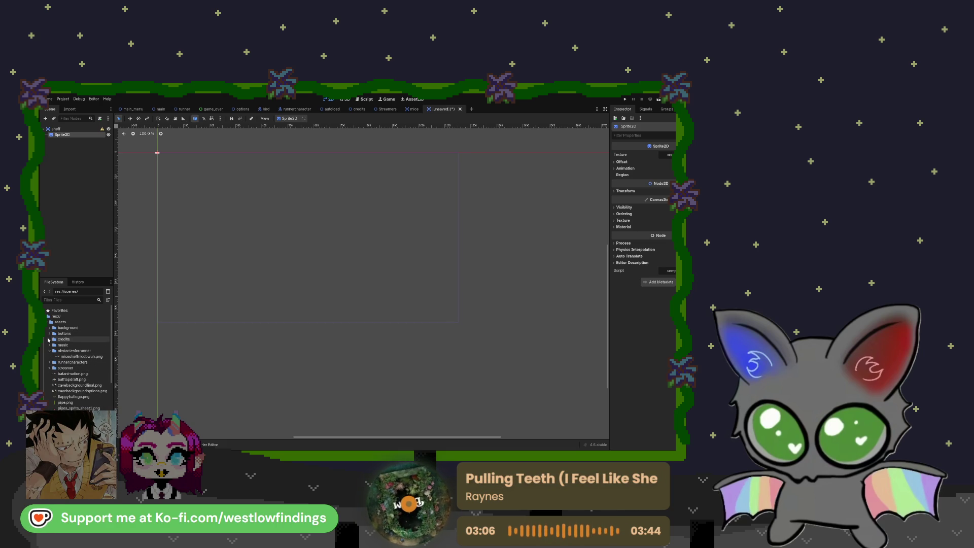
{"action": "left_click", "coordinate": [65, 357]}
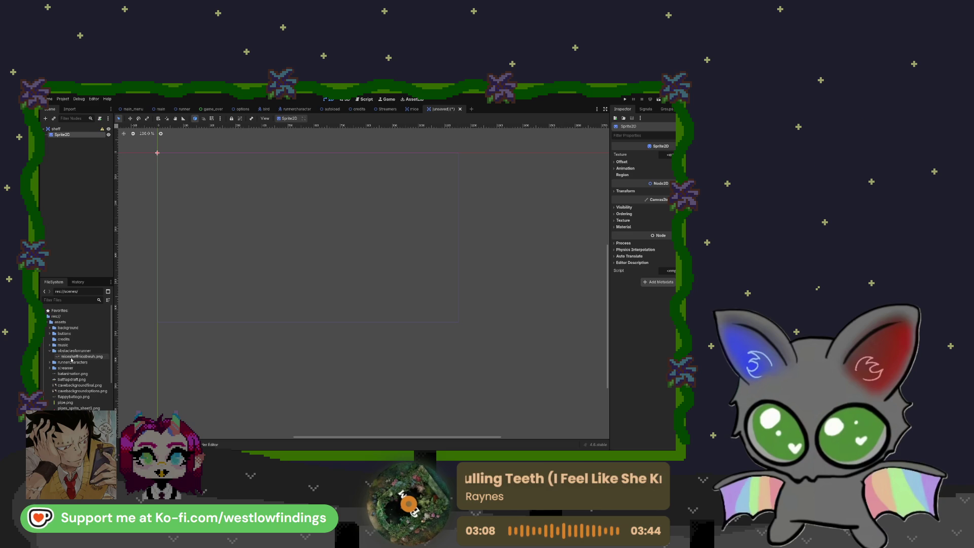
{"action": "mouse_move", "coordinate": [65, 357]}
{"action": "left_mouse_down"}
{"action": "mouse_move", "coordinate": [386, 337]}
{"action": "mouse_move", "coordinate": [630, 223]}
{"action": "mouse_move", "coordinate": [669, 159]}
{"action": "left_mouse_up"}
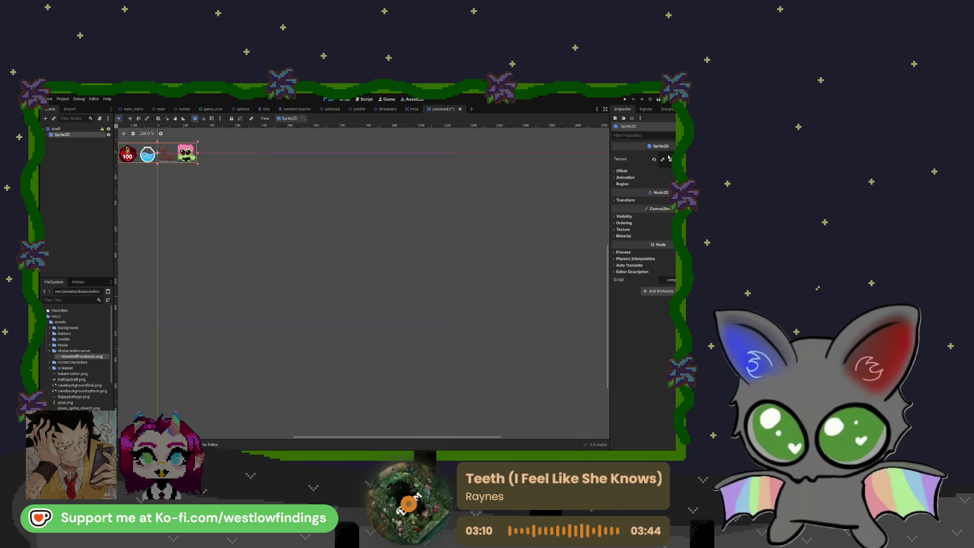
Enable Region with a 75×75 rect at x 75 to show the fishbowl.
{"action": "left_click", "coordinate": [623, 184]}
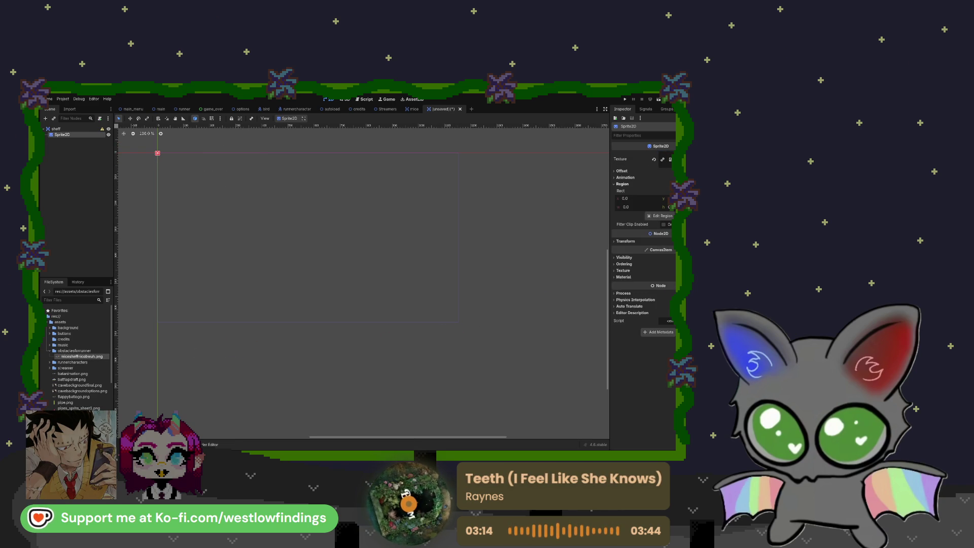
{"action": "left_click", "coordinate": [627, 207]}
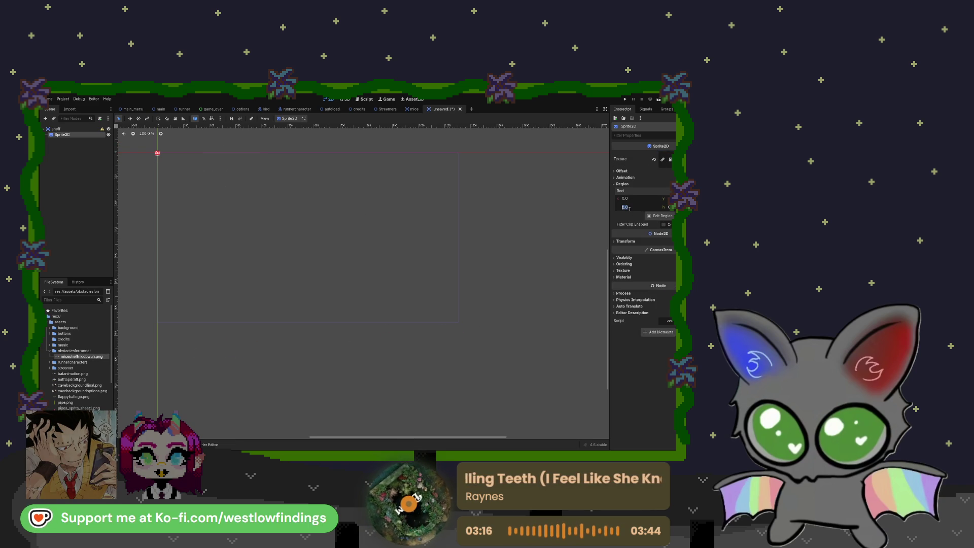
{"action": "type", "text": "75"}
{"action": "key", "text": "Tab"}
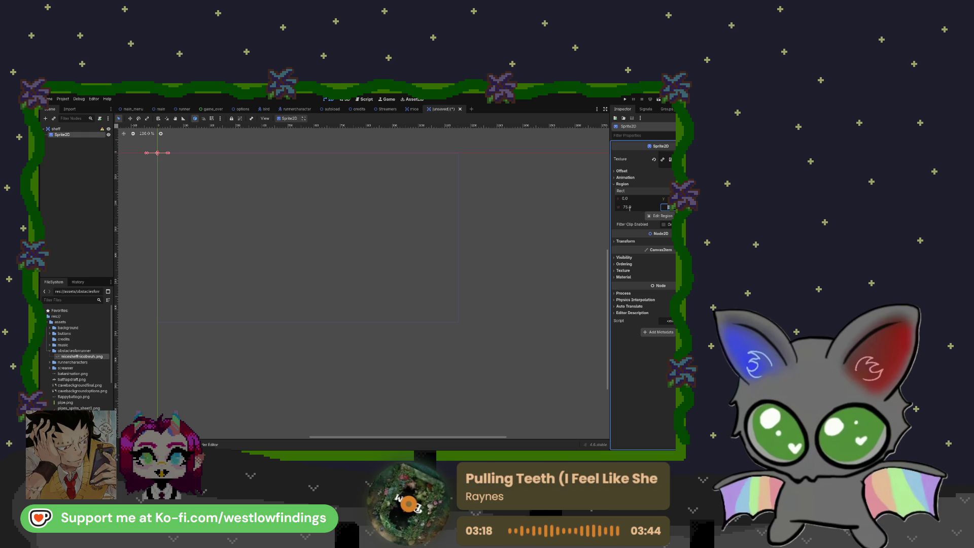
{"action": "type", "text": "75"}
{"action": "left_click", "coordinate": [625, 199]}
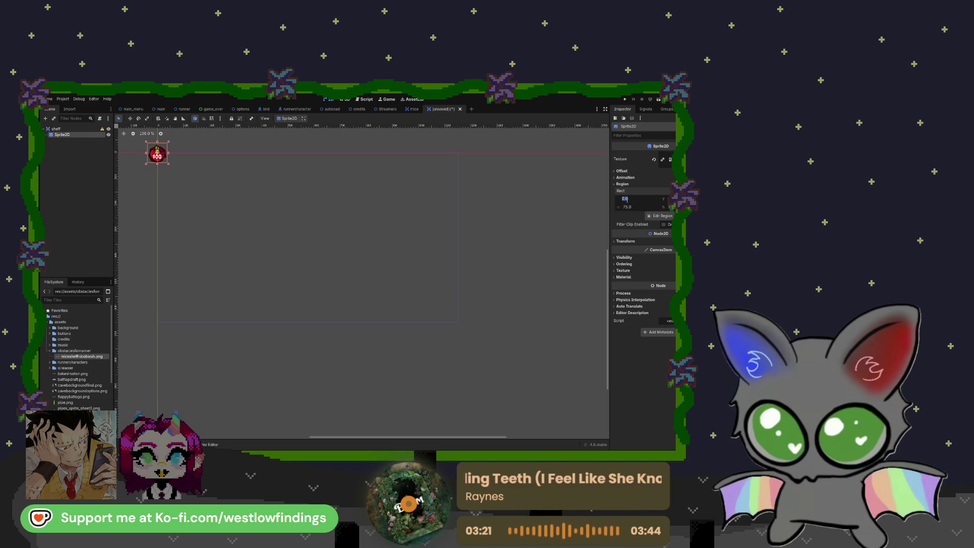
{"action": "type", "text": "75"}
{"action": "key", "text": "Return"}
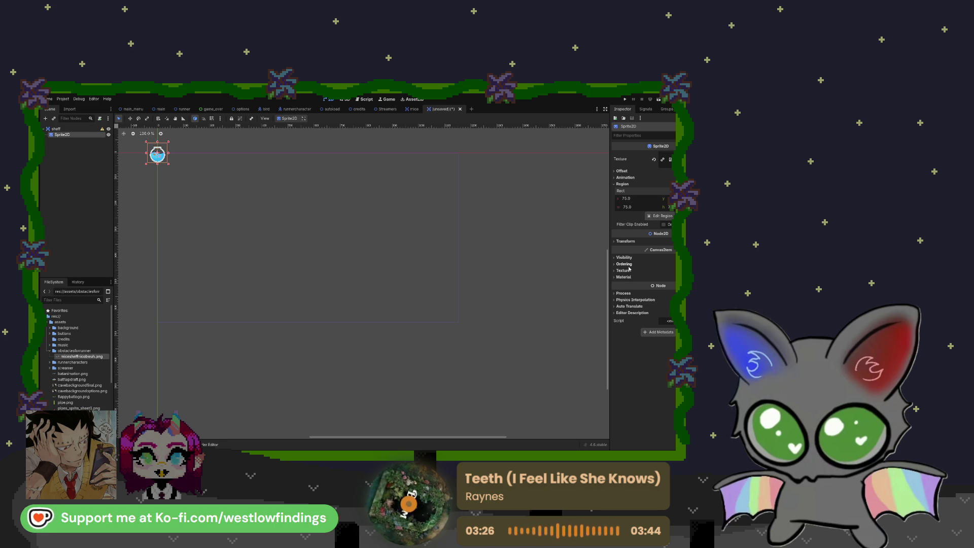
Set the fishbowl sprite's Scale to 2.
{"action": "left_click", "coordinate": [626, 241]}
{"action": "left_click", "coordinate": [670, 273]}
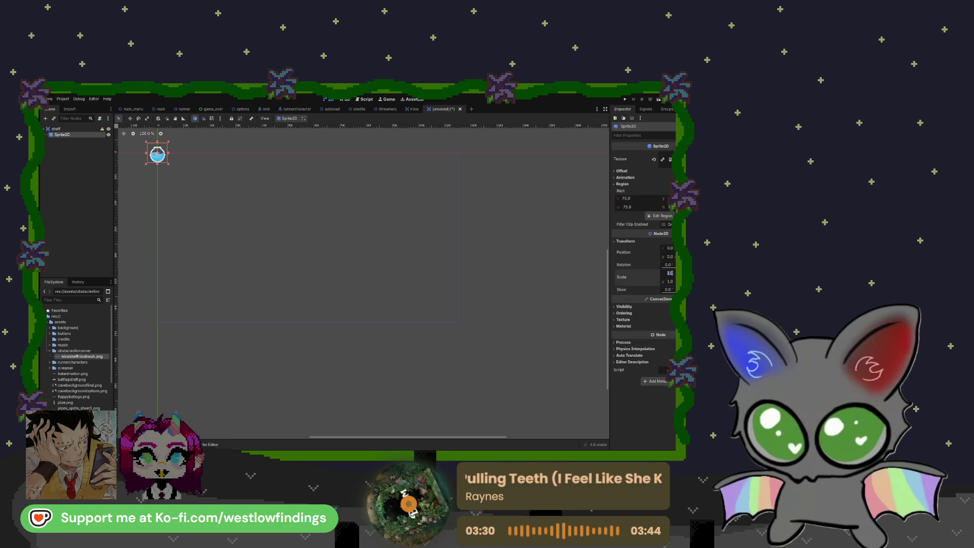
{"action": "key", "text": "Return"}
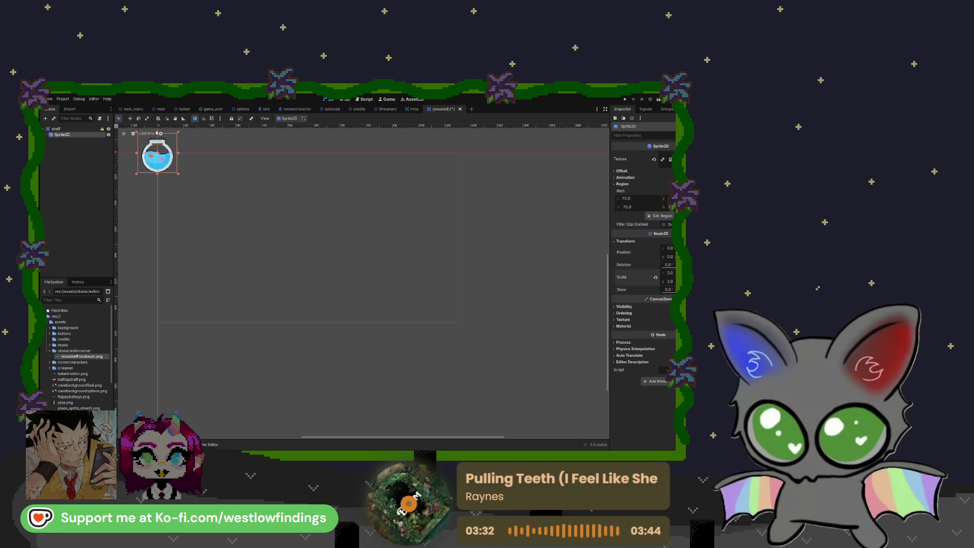
{"action": "left_click", "coordinate": [412, 109]}
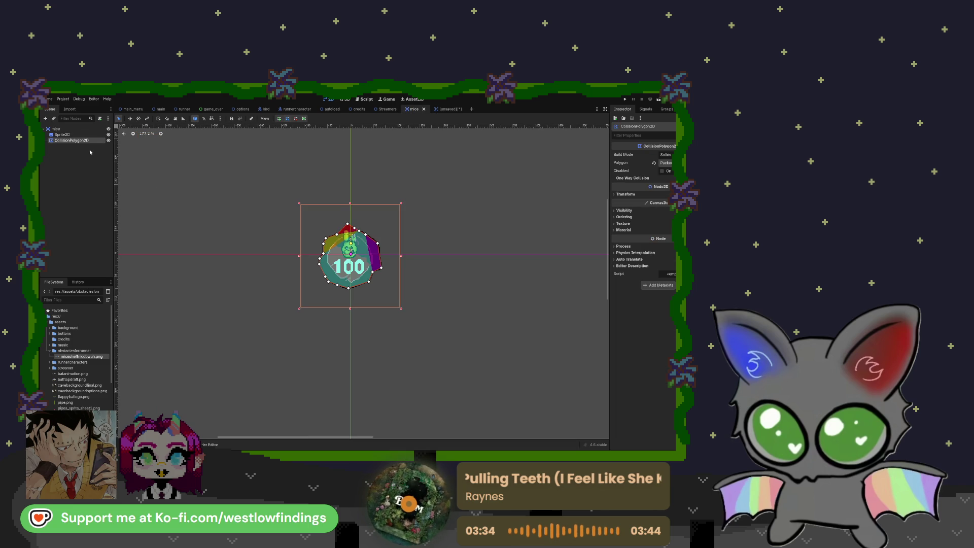
Compare the mice scene's Sprite2D region and scale settings, then return to the fishbowl scene.
{"action": "left_click", "coordinate": [82, 136]}
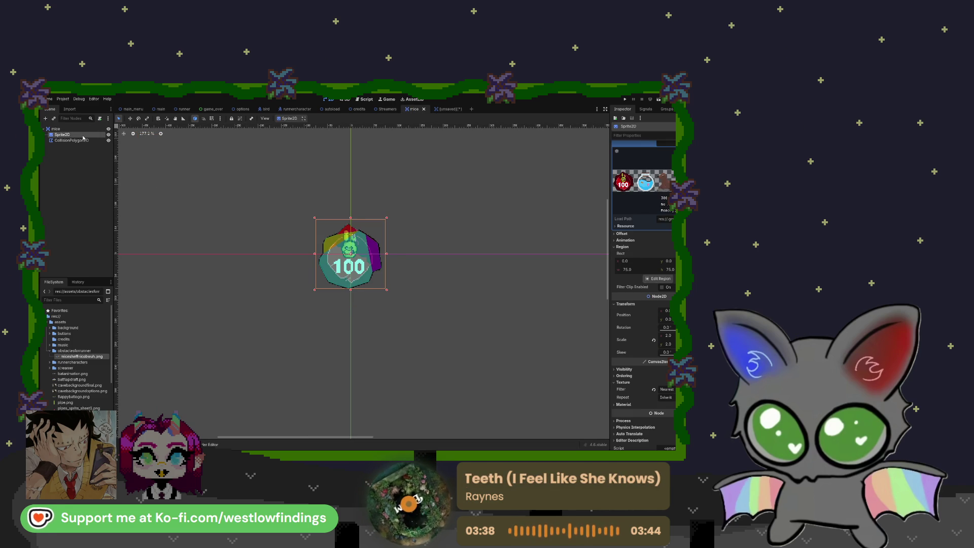
{"action": "left_click", "coordinate": [444, 109]}
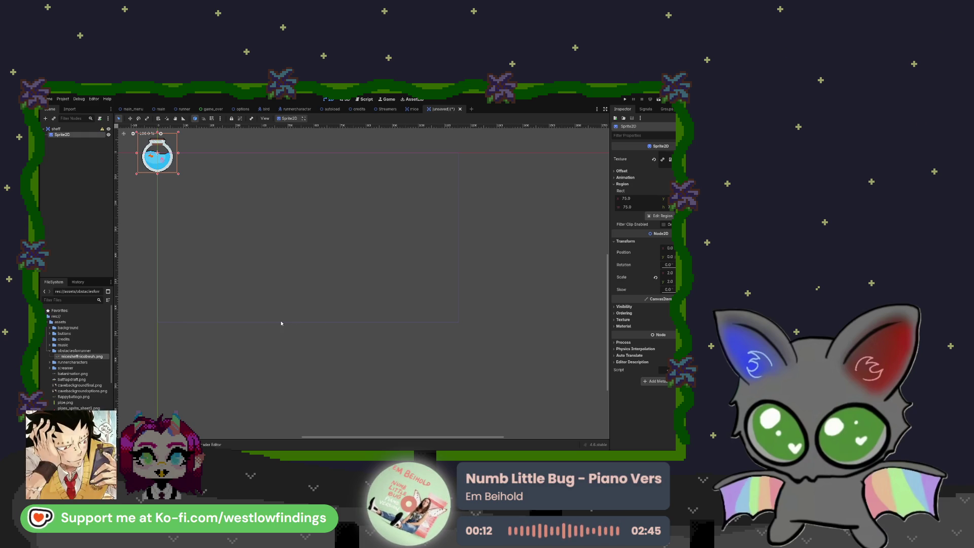
Add a CollisionPolygon2D to the shelf scene with the fishbowl centred in view.
{"action": "key", "text": "ctrl+z"}
{"action": "scroll", "coordinate": [146, 135], "scroll_direction": "up", "scroll_amount": 4}
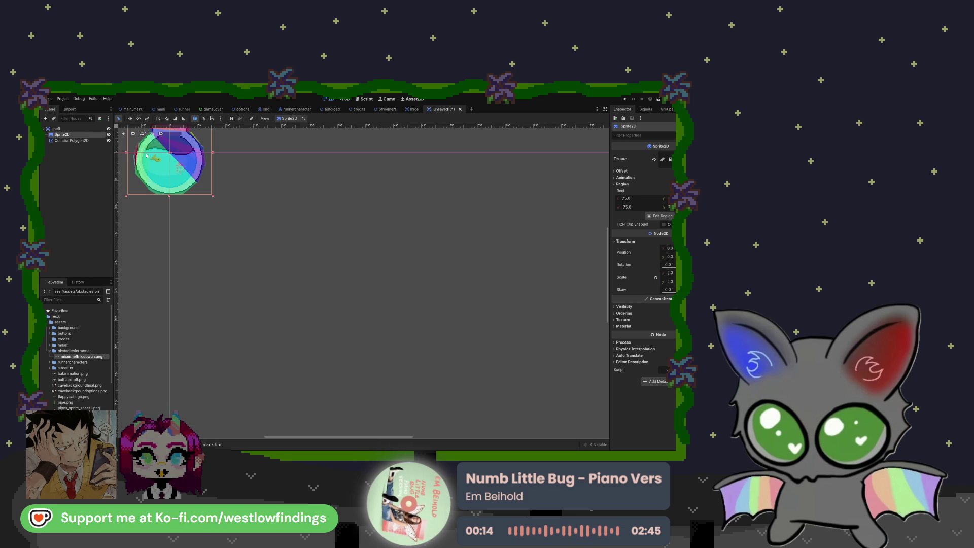
{"action": "mouse_move", "coordinate": [157, 148]}
{"action": "left_mouse_down"}
{"action": "mouse_move", "coordinate": [346, 263]}
{"action": "mouse_move", "coordinate": [402, 282]}
{"action": "left_mouse_up"}
{"action": "scroll", "coordinate": [402, 282], "scroll_direction": "up", "scroll_amount": 6}
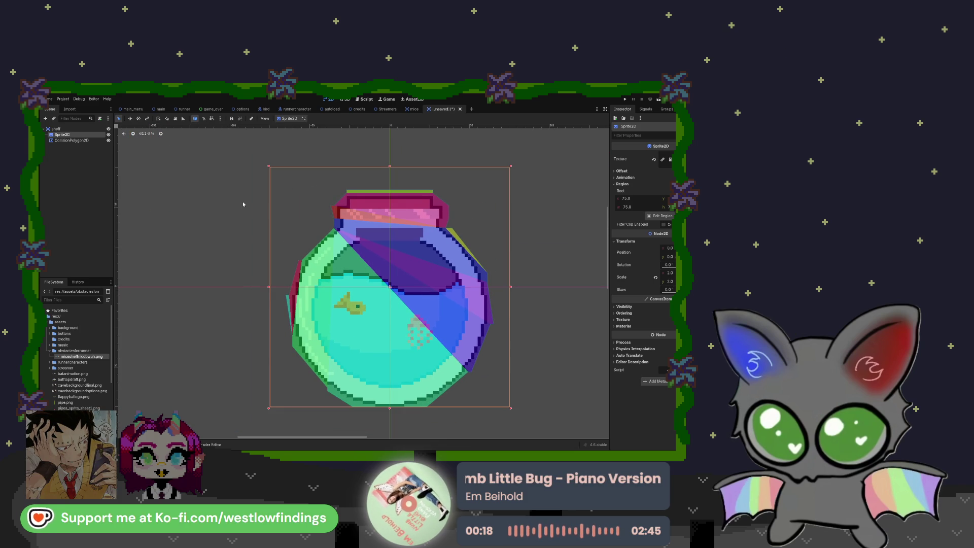
{"action": "left_click", "coordinate": [82, 141]}
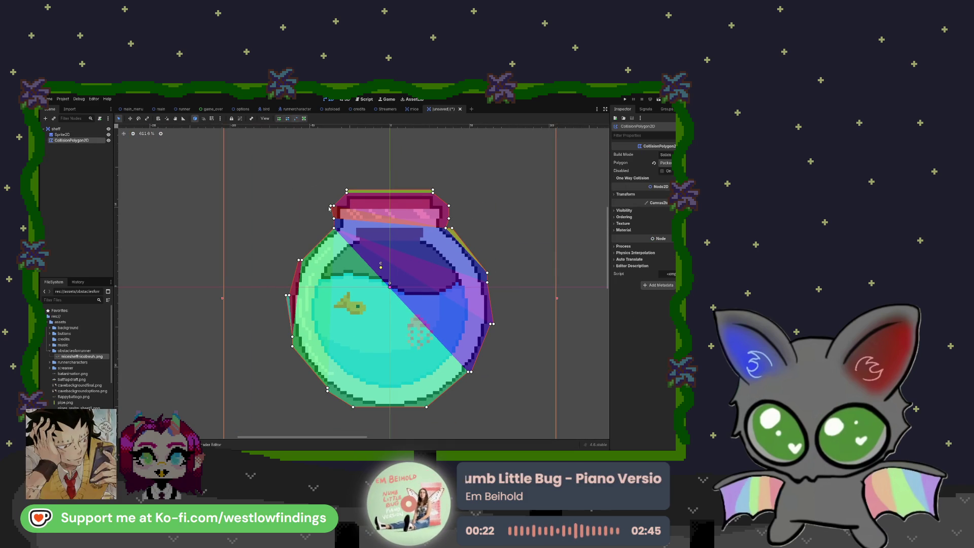
Delete the duplicate vertices around the jar's top, sides and bottom.
{"action": "left_click", "coordinate": [346, 194]}
{"action": "right_click", "coordinate": [347, 195]}
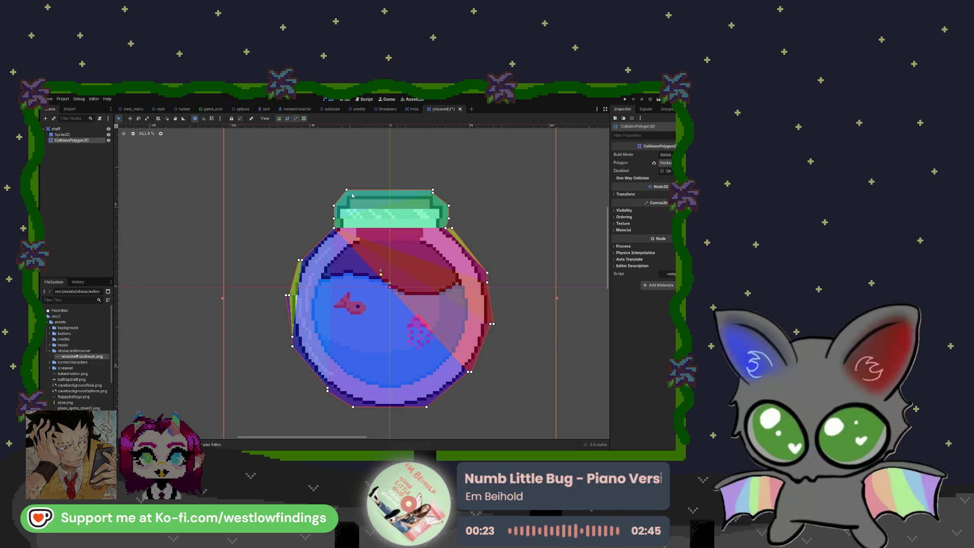
{"action": "right_click", "coordinate": [433, 194]}
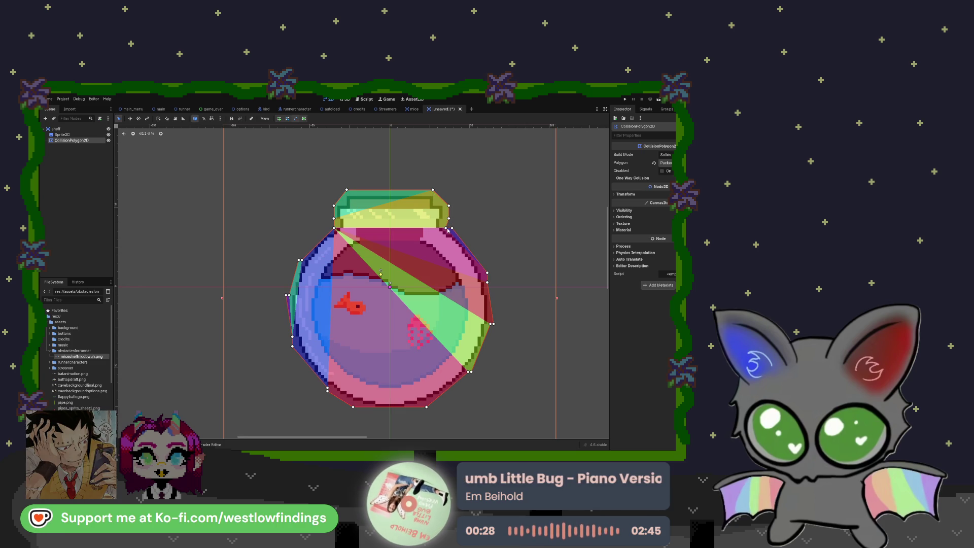
{"action": "right_click", "coordinate": [452, 228]}
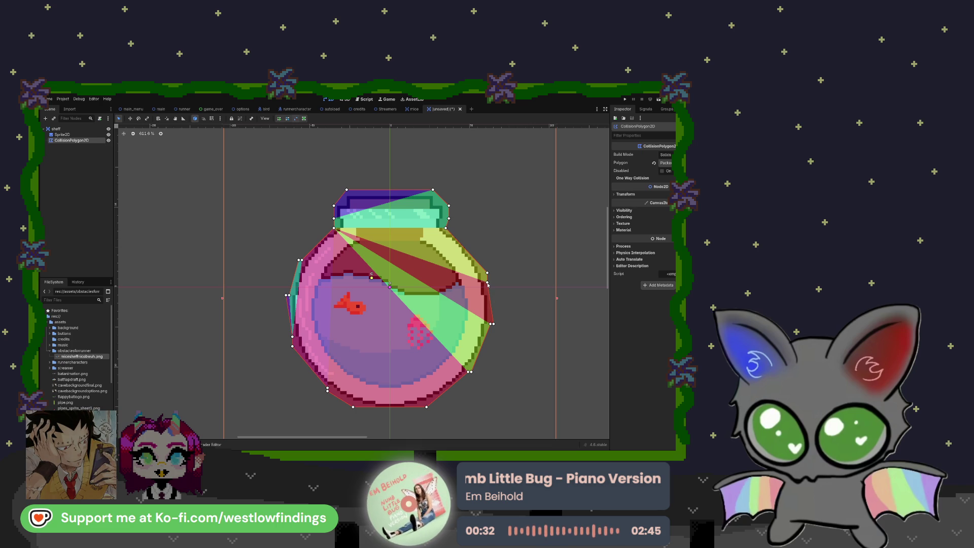
{"action": "right_click", "coordinate": [492, 324]}
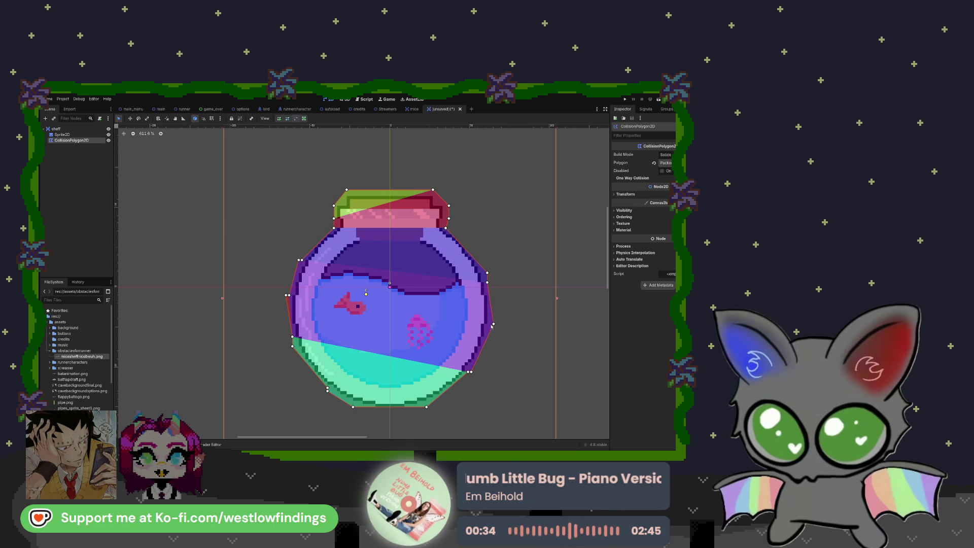
{"action": "right_click", "coordinate": [469, 372]}
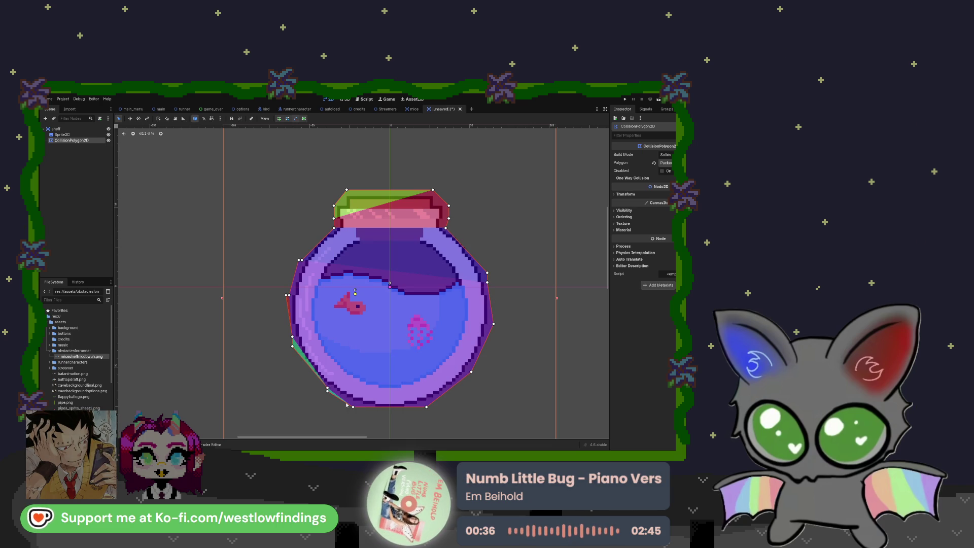
{"action": "right_click", "coordinate": [327, 391]}
{"action": "right_click", "coordinate": [293, 336]}
{"action": "right_click", "coordinate": [288, 294]}
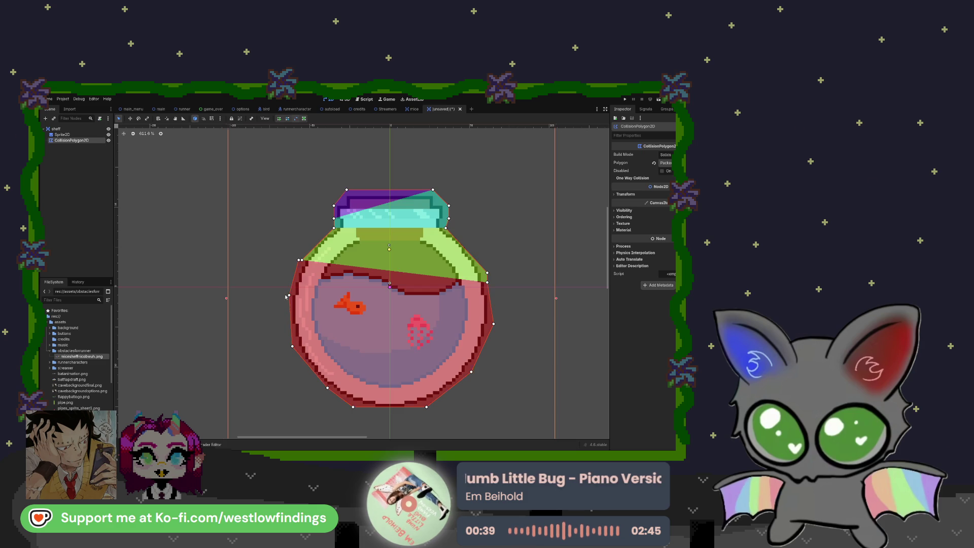
{"action": "right_click", "coordinate": [302, 260]}
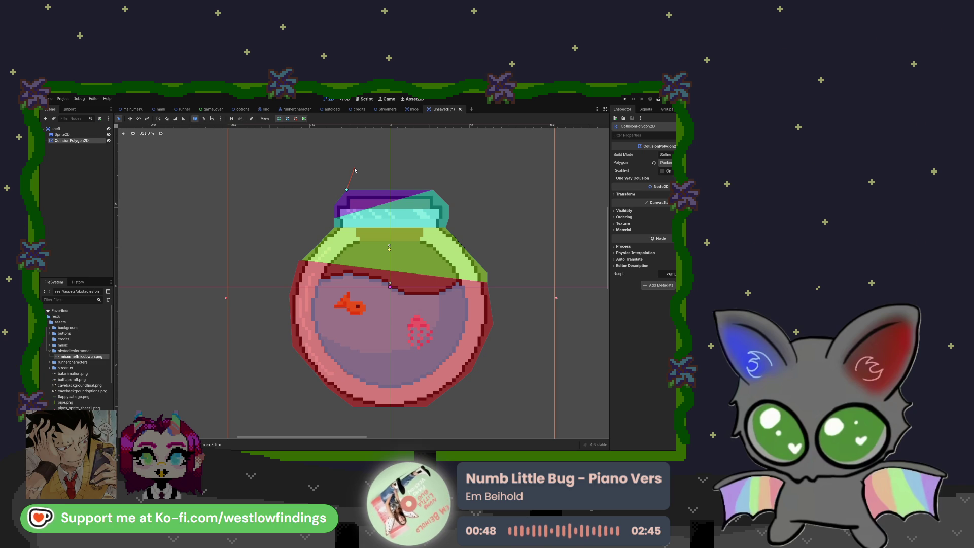
Close the polygon outline and move the top-left point down onto the lid.
{"action": "left_click", "coordinate": [346, 189]}
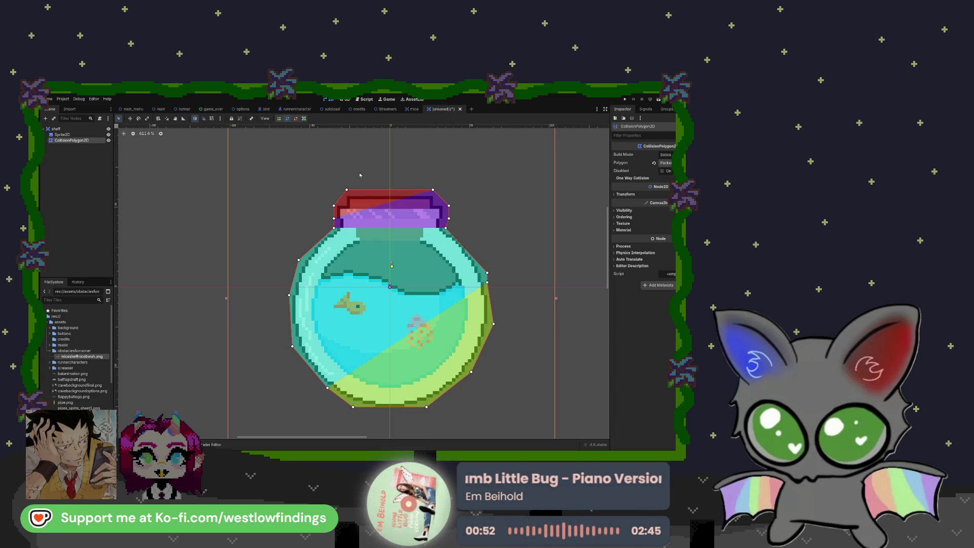
{"action": "scroll", "coordinate": [345, 190], "scroll_direction": "up", "scroll_amount": 3}
{"action": "left_click_drag", "start_coordinate": [347, 189], "coordinate": [340, 239]}
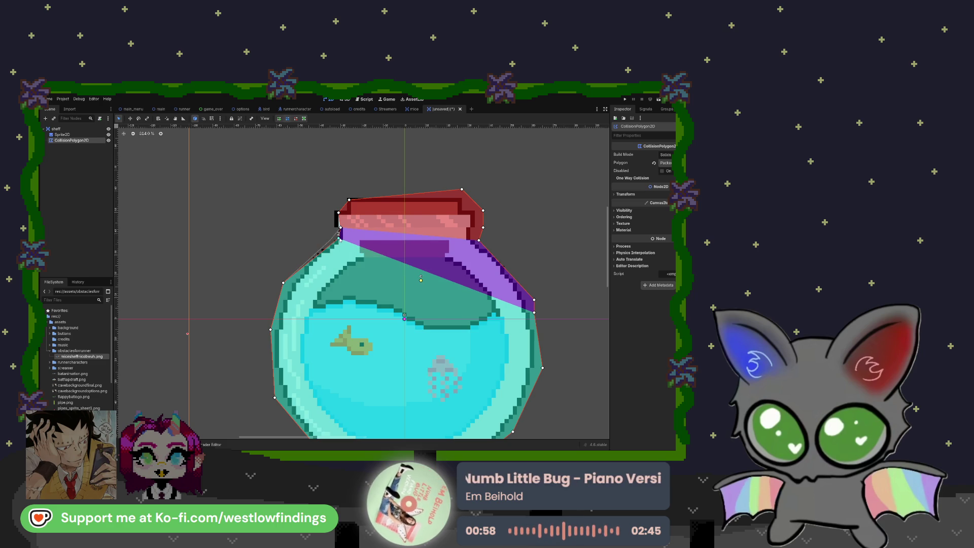
Drag the left and bottom collision points onto the bowl's edge and base.
{"action": "left_click_drag", "start_coordinate": [283, 282], "coordinate": [292, 291]}
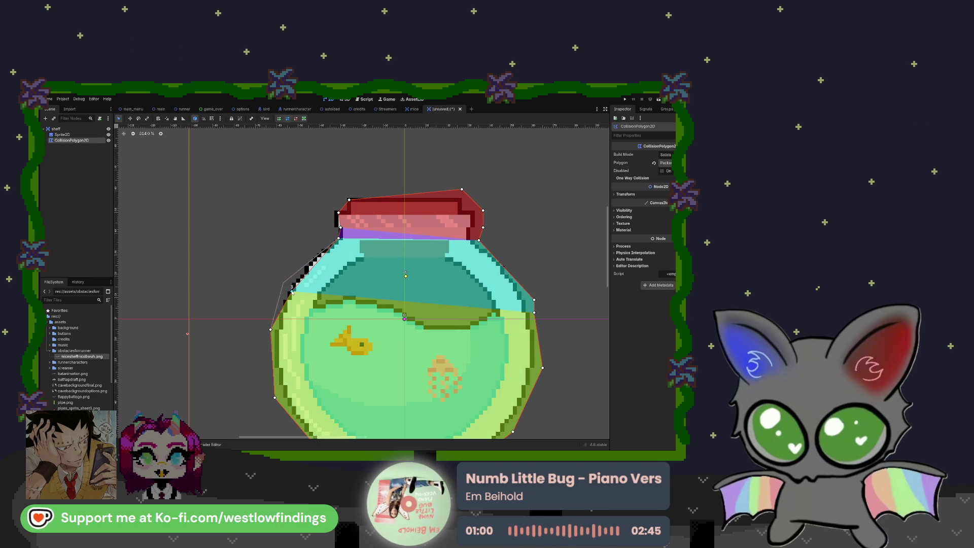
{"action": "scroll", "coordinate": [368, 326], "scroll_direction": "down", "scroll_amount": 3}
{"action": "left_click_drag", "start_coordinate": [252, 245], "coordinate": [258, 263]}
{"action": "left_click_drag", "start_coordinate": [256, 309], "coordinate": [271, 316]}
{"action": "left_click_drag", "start_coordinate": [303, 364], "coordinate": [309, 364]}
{"action": "left_click_drag", "start_coordinate": [337, 393], "coordinate": [350, 386]}
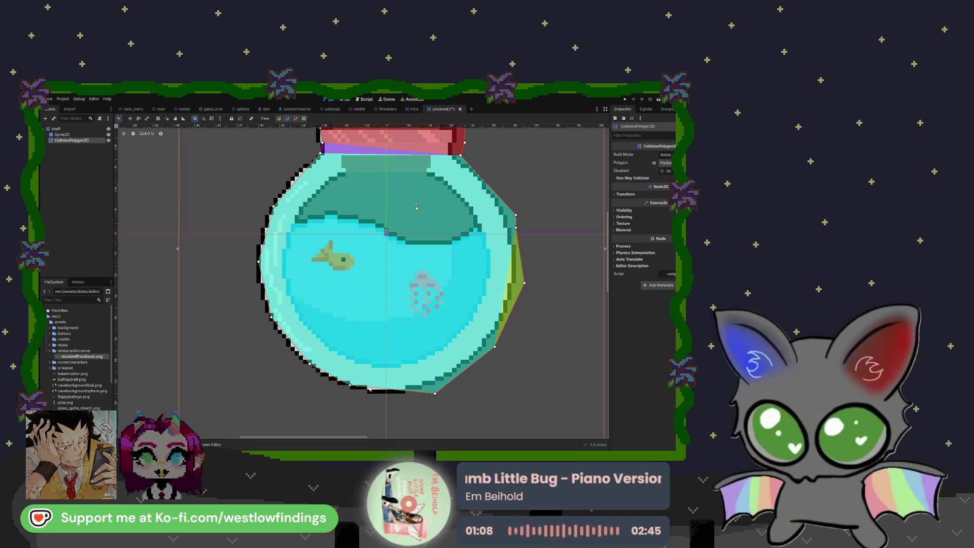
{"action": "left_click_drag", "start_coordinate": [435, 393], "coordinate": [420, 386]}
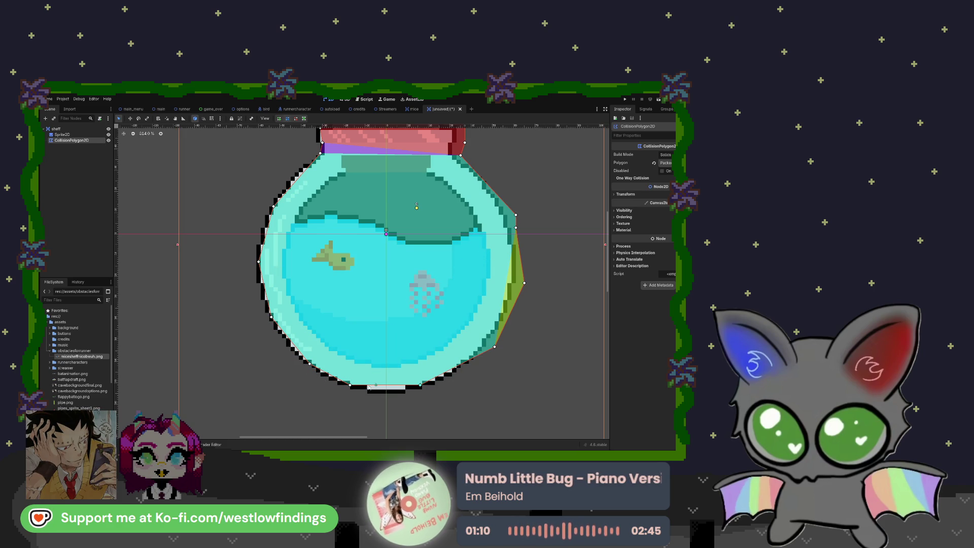
{"action": "mouse_move", "coordinate": [350, 386]}
{"action": "left_mouse_down"}
{"action": "mouse_move", "coordinate": [407, 391]}
{"action": "mouse_move", "coordinate": [371, 391]}
{"action": "left_mouse_up"}
{"action": "left_click_drag", "start_coordinate": [495, 347], "coordinate": [492, 344]}
Remove extra points and add new ones so the right edge hugs the bowl.
{"action": "right_click", "coordinate": [491, 343]}
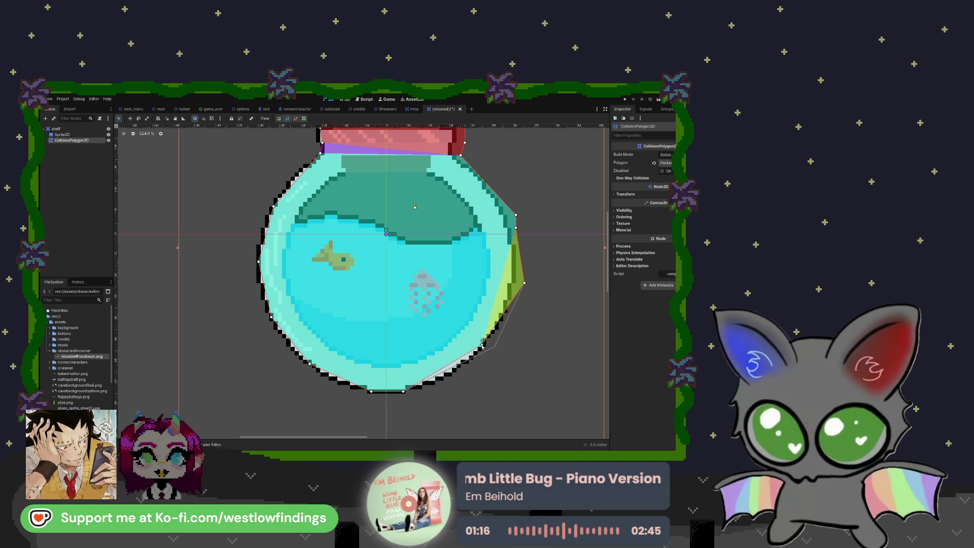
{"action": "left_click_drag", "start_coordinate": [491, 327], "coordinate": [496, 327]}
{"action": "right_click", "coordinate": [524, 283]}
{"action": "left_click_drag", "start_coordinate": [506, 273], "coordinate": [514, 272]}
{"action": "left_click_drag", "start_coordinate": [516, 218], "coordinate": [506, 213]}
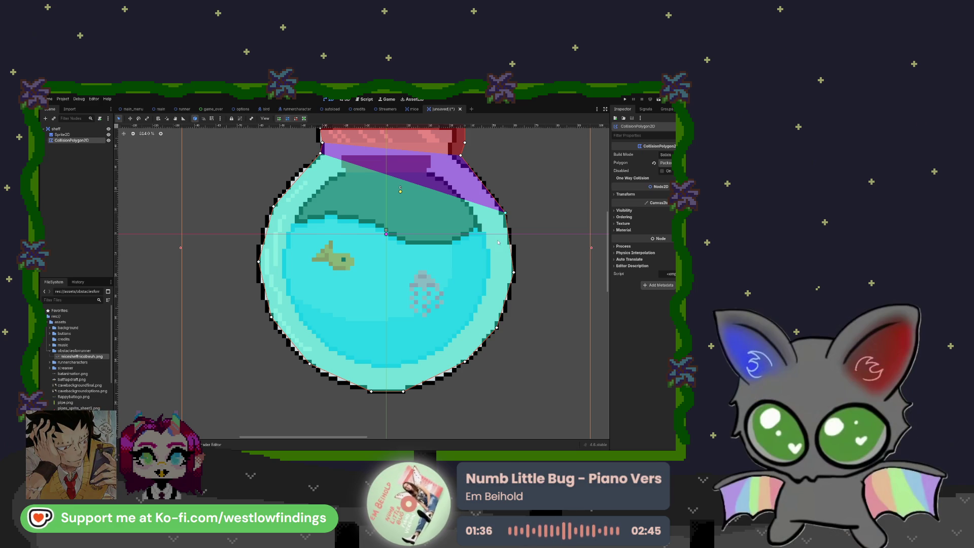
Tuck the point under the lid closer in and save the scene.
{"action": "left_click_drag", "start_coordinate": [426, 223], "coordinate": [396, 321]}
{"action": "mouse_move", "coordinate": [427, 254]}
{"action": "left_mouse_down"}
{"action": "mouse_move", "coordinate": [423, 225]}
{"action": "mouse_move", "coordinate": [408, 215]}
{"action": "left_mouse_up"}
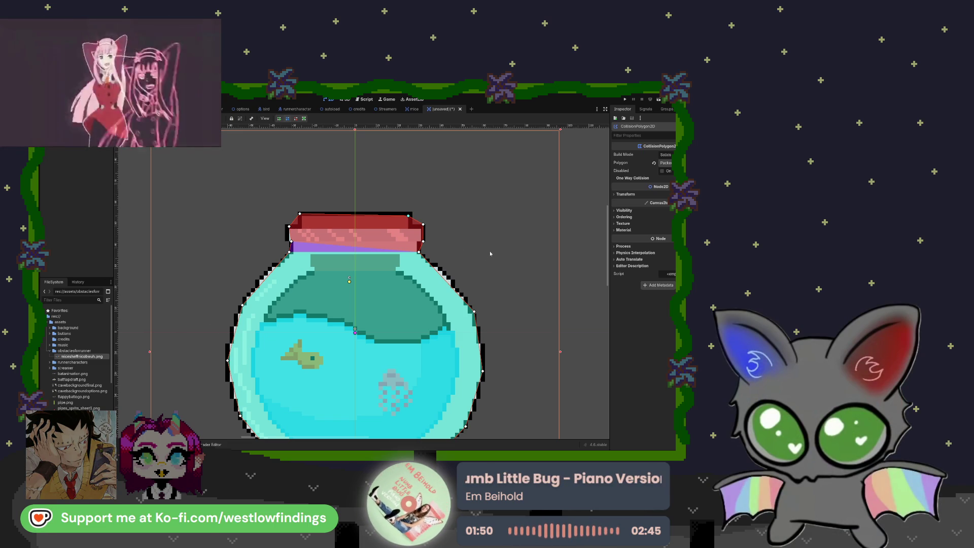
{"action": "scroll", "coordinate": [489, 254], "scroll_direction": "down", "scroll_amount": 2}
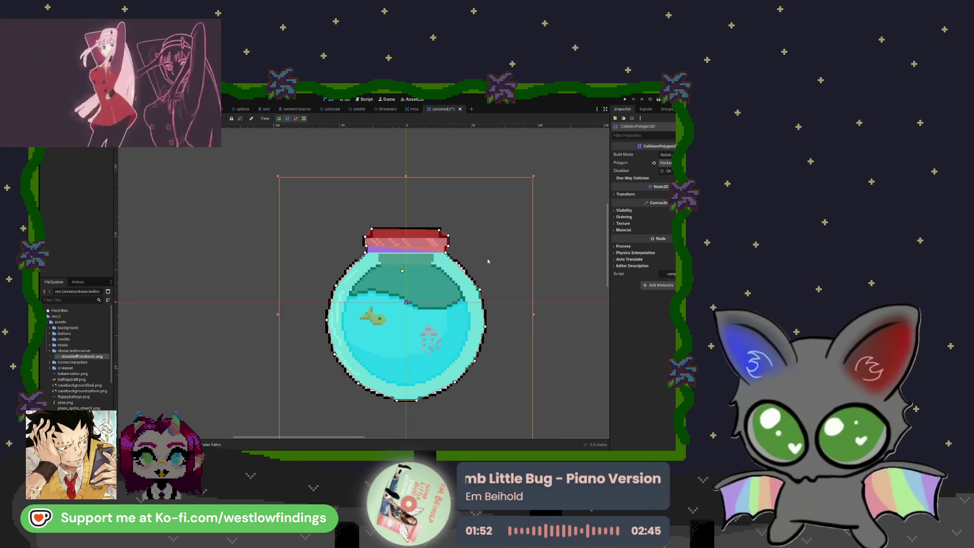
{"action": "scroll", "coordinate": [489, 275], "scroll_direction": "down", "scroll_amount": 1}
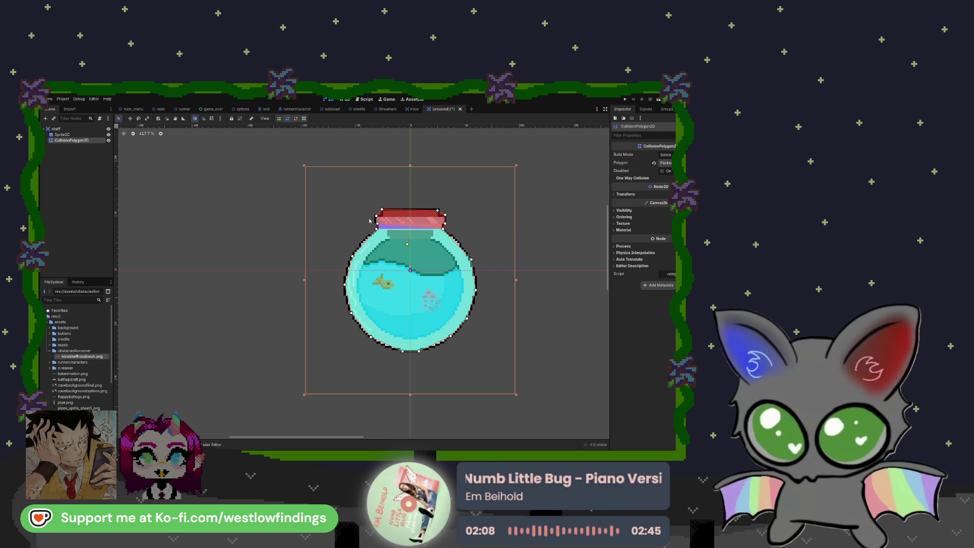
{"action": "key", "text": "ctrl+s"}
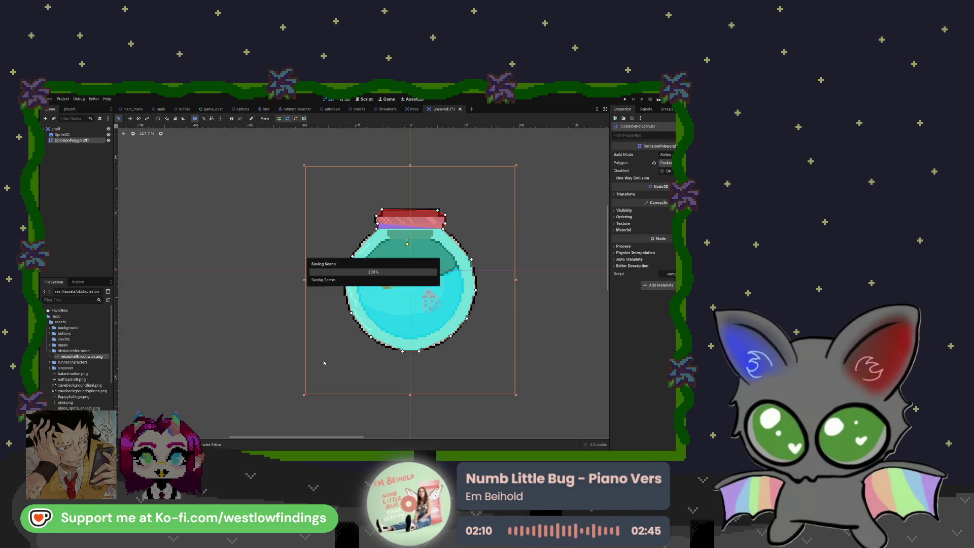
Start a new scene with an Area2D root and a Sprite2D textured by the four-sprite sheet.
{"action": "left_click", "coordinate": [459, 109]}
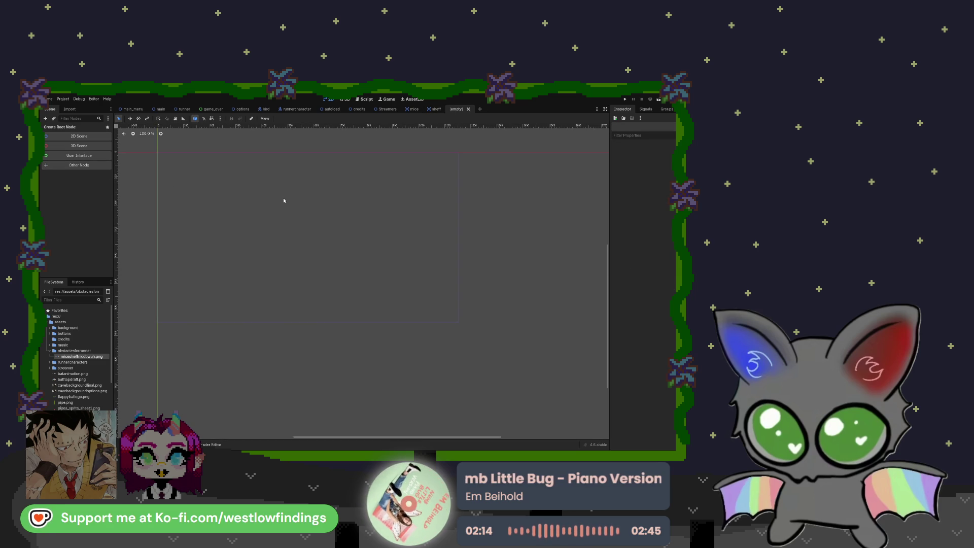
{"action": "key", "text": "ctrl+v"}
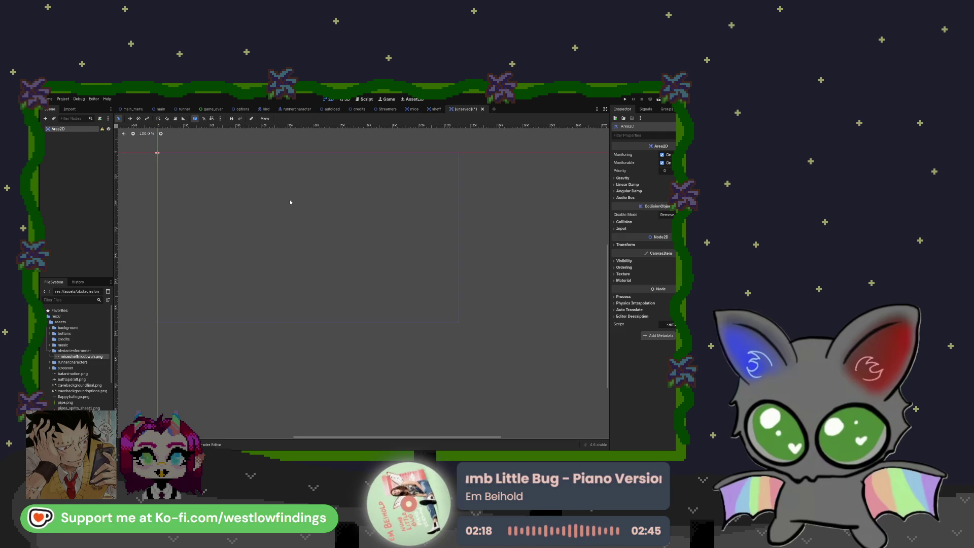
{"action": "key", "text": "ctrl+v"}
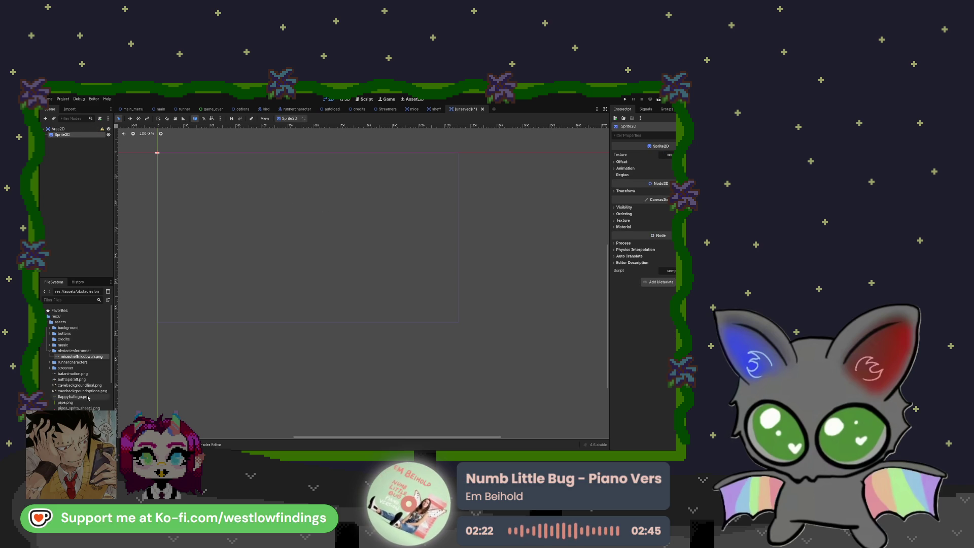
{"action": "mouse_move", "coordinate": [75, 358]}
{"action": "left_mouse_down"}
{"action": "mouse_move", "coordinate": [400, 291]}
{"action": "mouse_move", "coordinate": [667, 155]}
{"action": "left_mouse_up"}
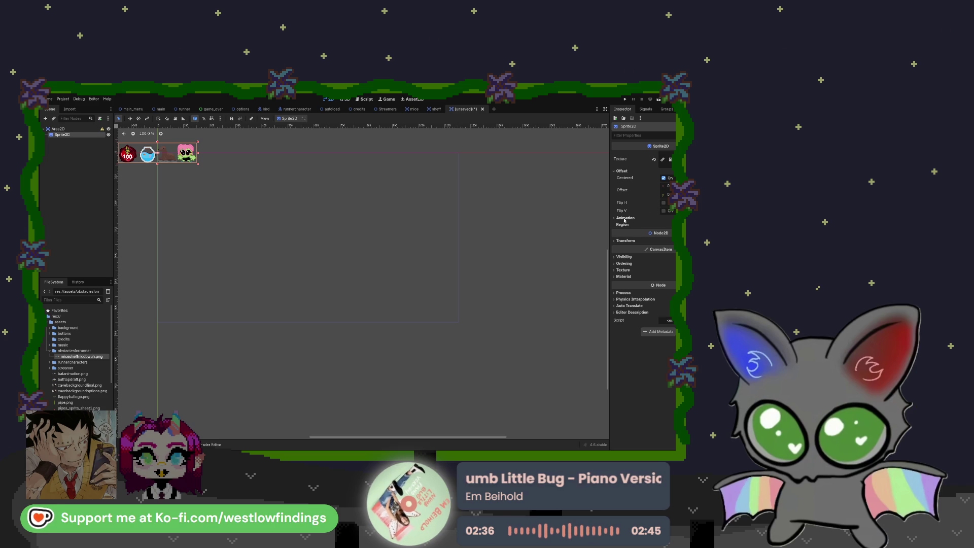
Enable Region on the sprite and set its rect width and height to 75.
{"action": "left_click", "coordinate": [622, 224]}
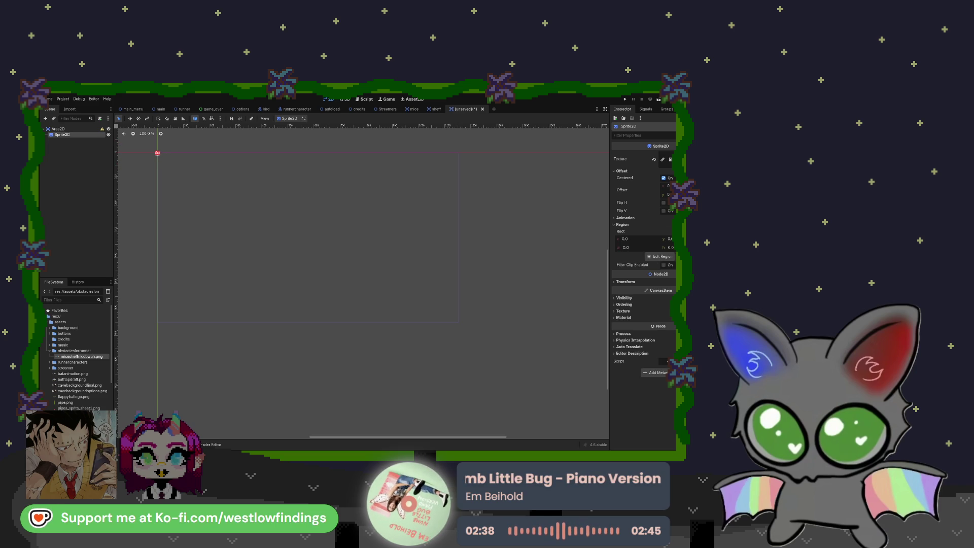
{"action": "left_click", "coordinate": [629, 247]}
{"action": "type", "text": "75"}
{"action": "key", "text": "Tab"}
{"action": "type", "text": "75"}
{"action": "key", "text": "Return"}
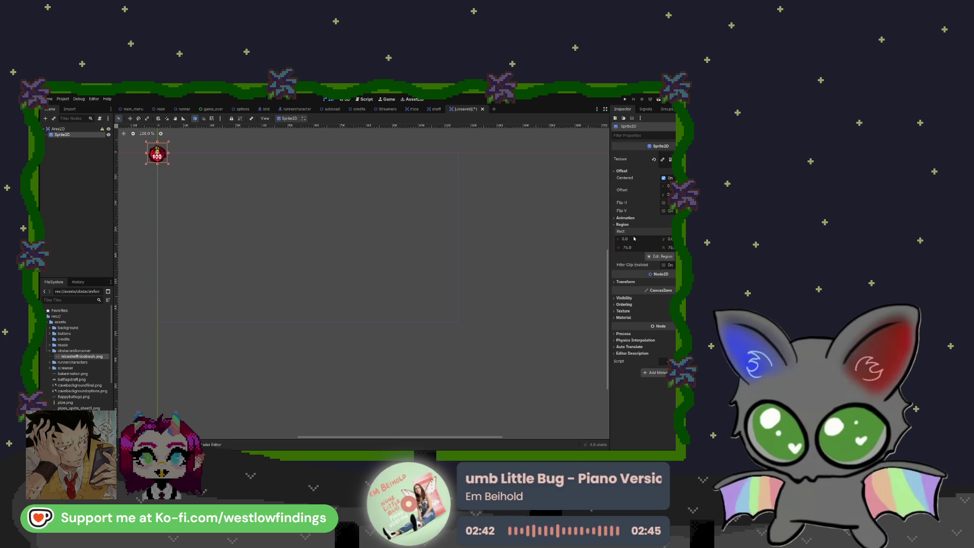
Set the region's x offset to 150 to show another frame.
{"action": "left_click", "coordinate": [630, 239]}
{"action": "type", "text": "225"}
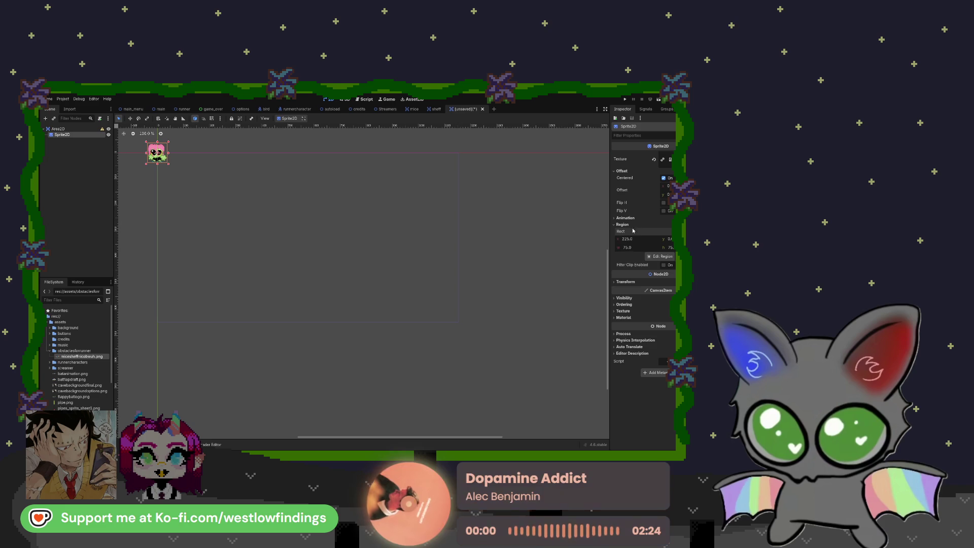
{"action": "left_click", "coordinate": [628, 241]}
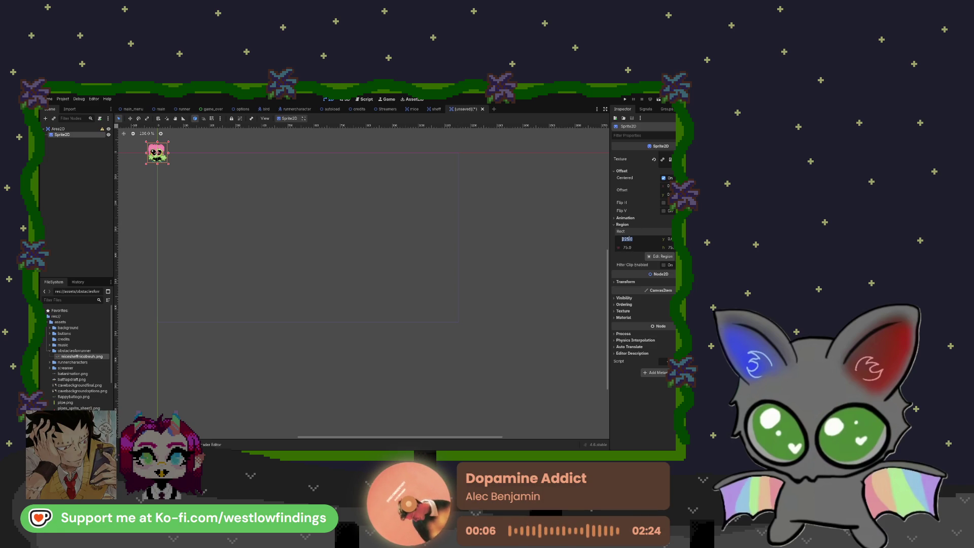
{"action": "type", "text": "150"}
{"action": "key", "text": "Return"}
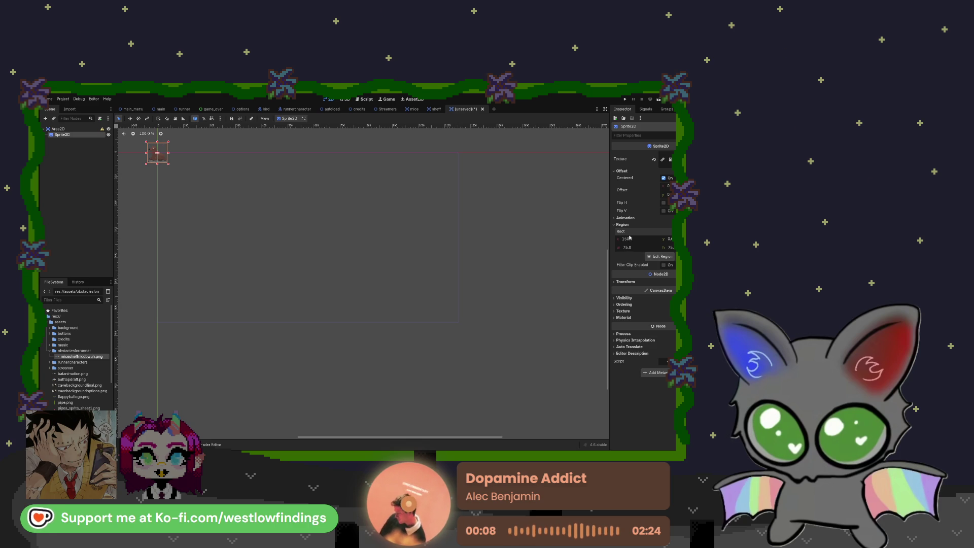
Rename the Area2D root node to Nico.
{"action": "left_click", "coordinate": [66, 128]}
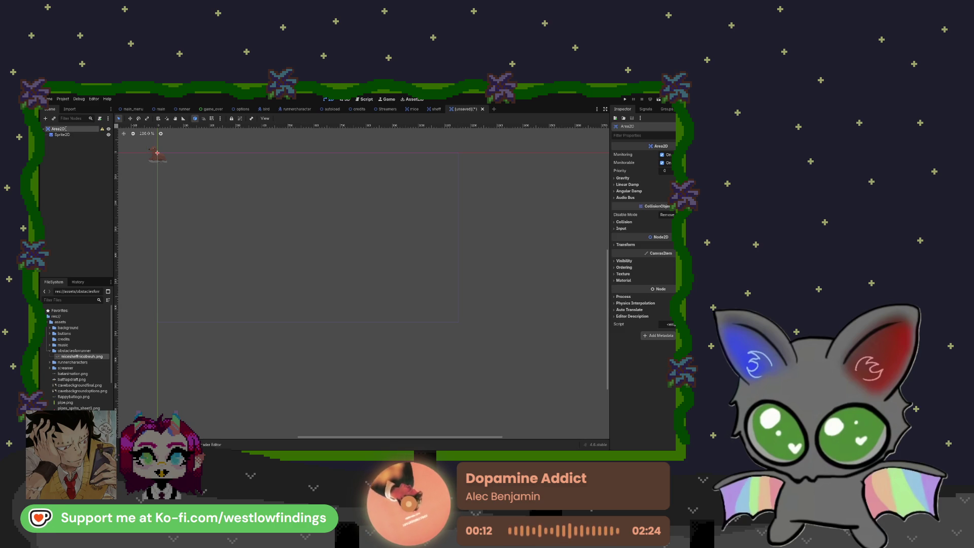
{"action": "type", "text": "Nico"}
{"action": "key", "text": "Return"}
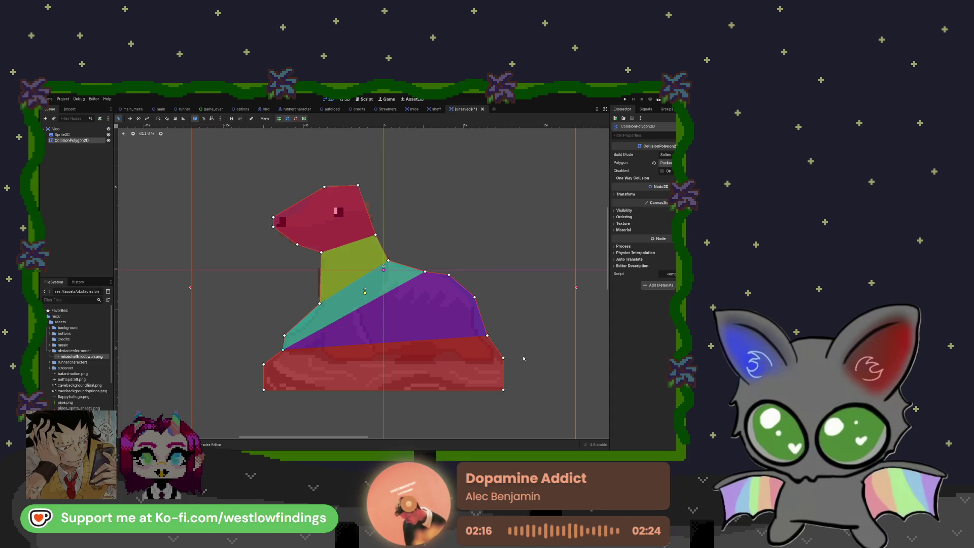
Adjust the collision polygon's points around the character and save the scene as nico.
{"action": "left_click_drag", "start_coordinate": [488, 332], "coordinate": [475, 331]}
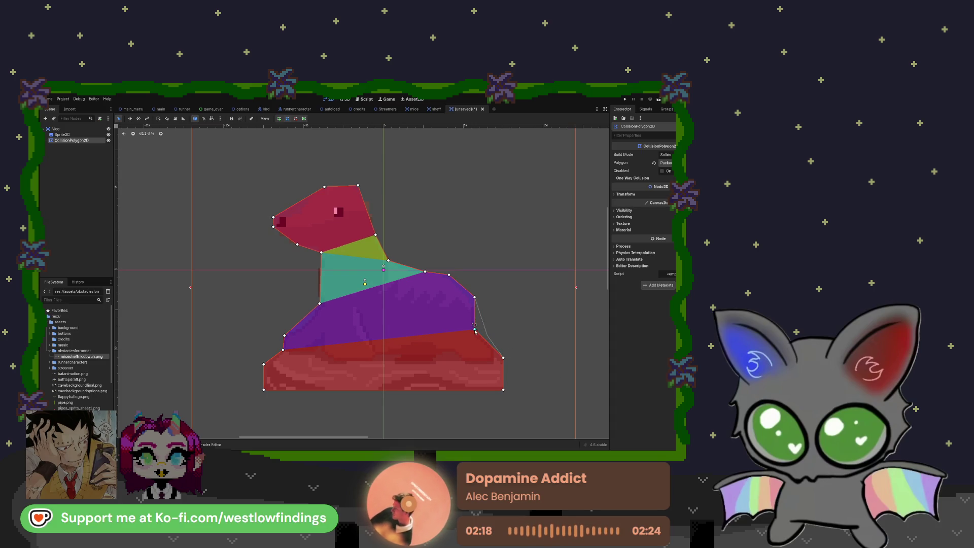
{"action": "left_click_drag", "start_coordinate": [474, 296], "coordinate": [452, 279]}
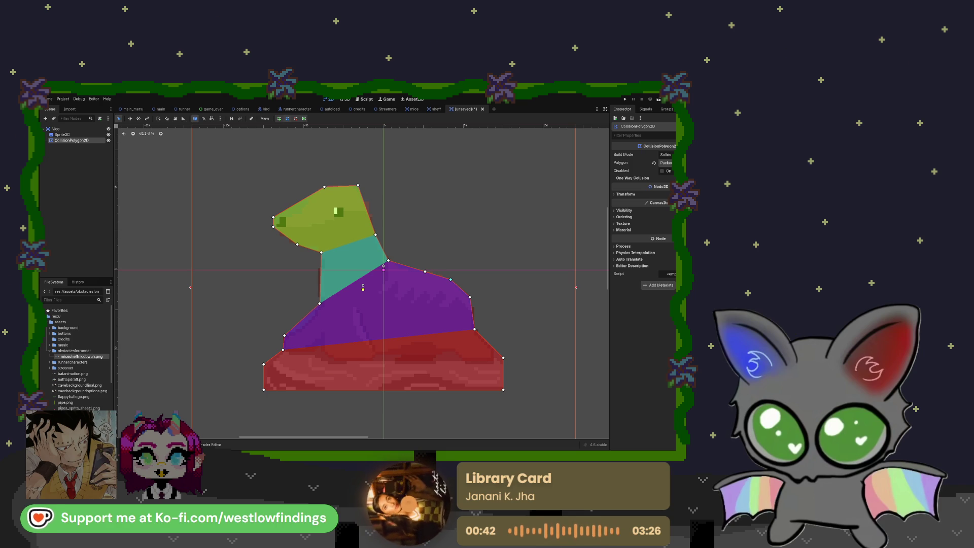
{"action": "key", "text": "Escape"}
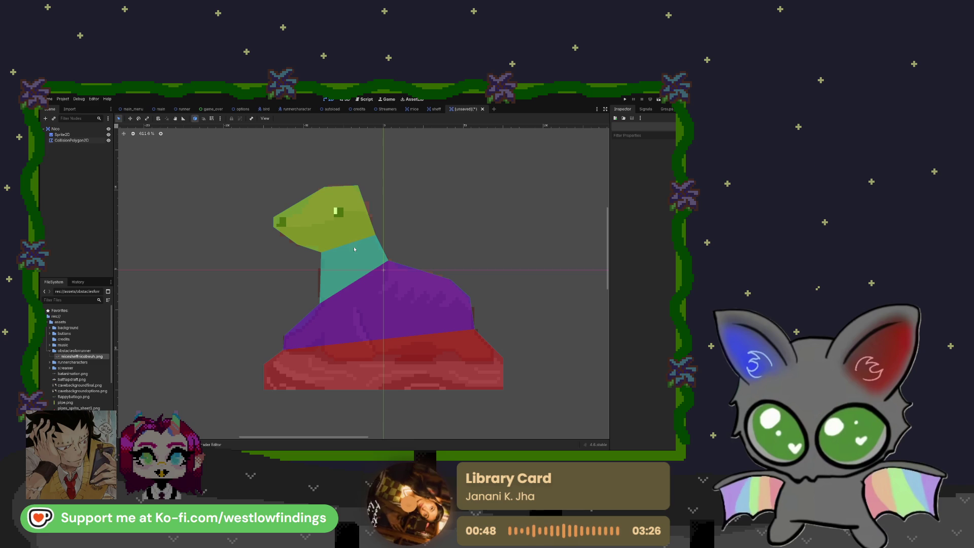
{"action": "key", "text": "ctrl+s"}
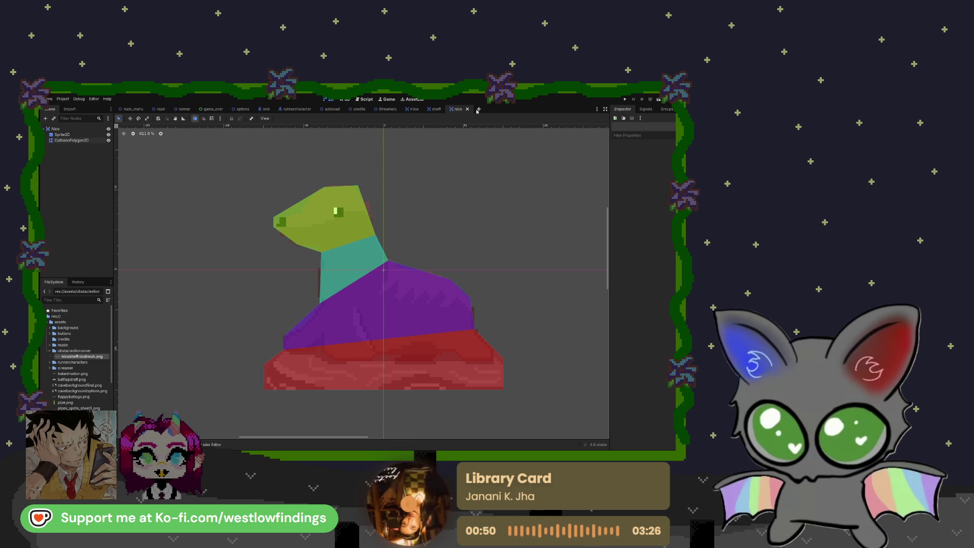
{"action": "left_click", "coordinate": [479, 109]}
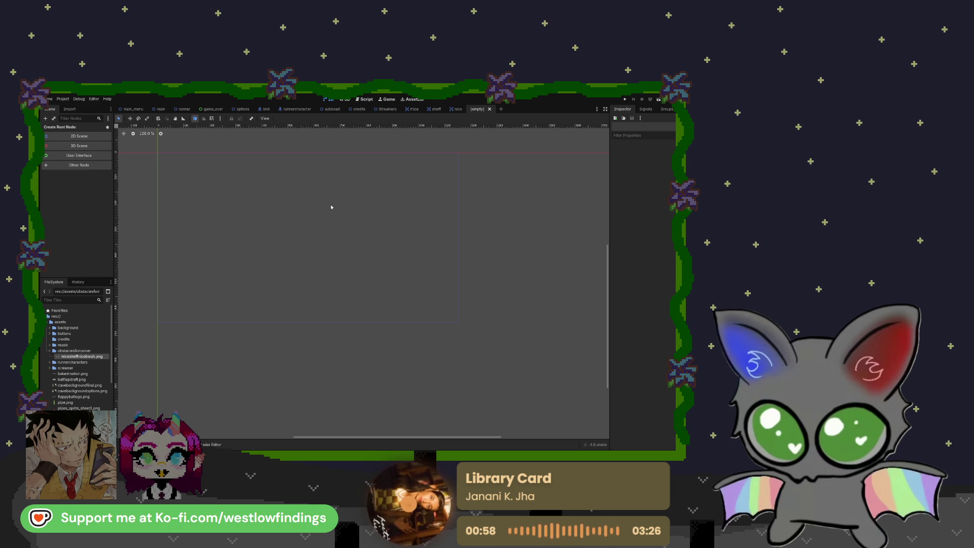
Add an Area2D root renamed Bwuh and give it an empty Sprite2D child.
{"action": "key", "text": "ctrl+v"}
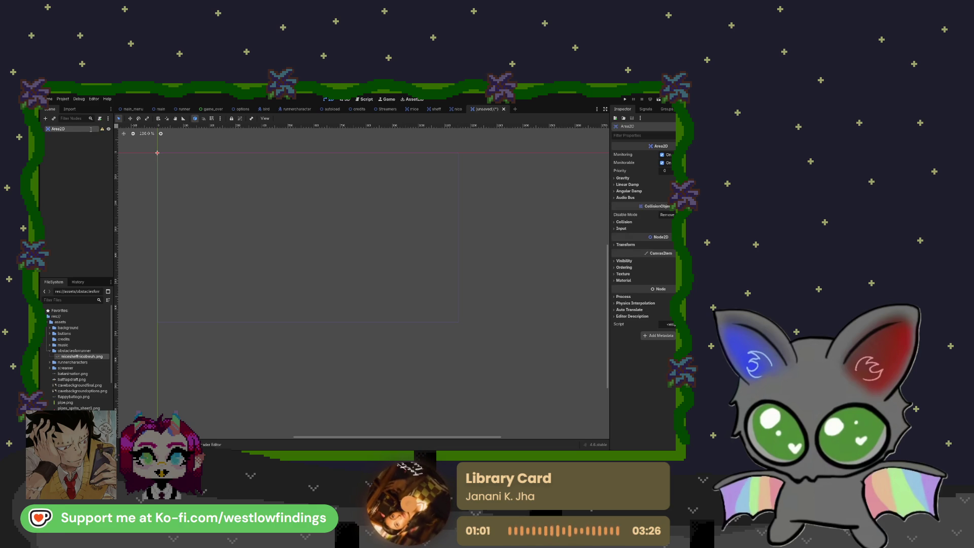
{"action": "type", "text": "Bwuh"}
{"action": "key", "text": "Return"}
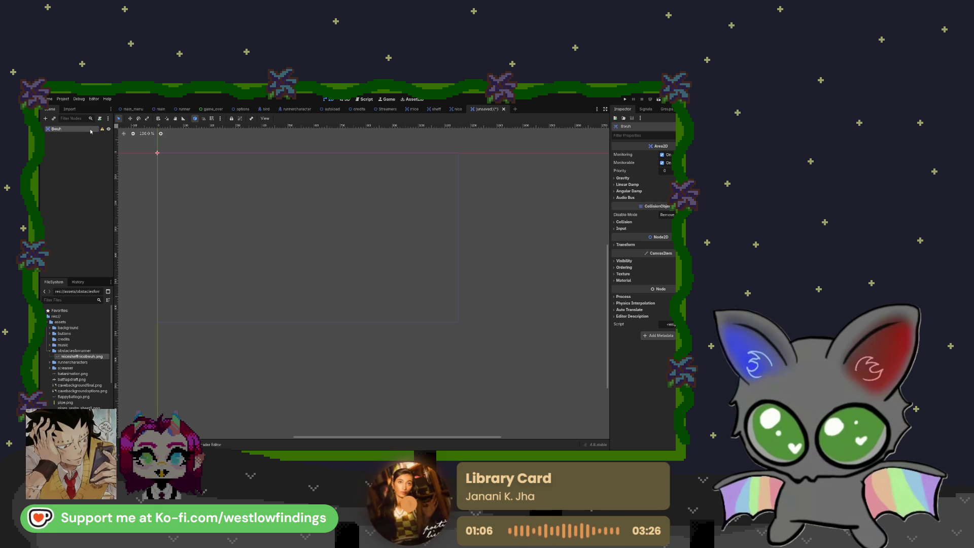
{"action": "key", "text": "ctrl+v"}
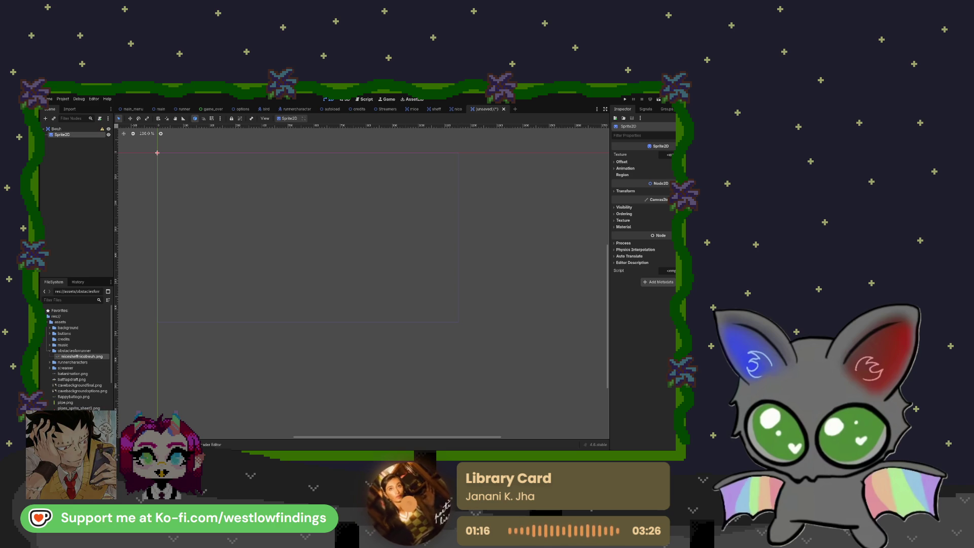
Assign the sprite sheet texture and crop its region to 75×75 at x 225.
{"action": "mouse_move", "coordinate": [81, 357]}
{"action": "left_mouse_down"}
{"action": "mouse_move", "coordinate": [358, 313]}
{"action": "mouse_move", "coordinate": [521, 263]}
{"action": "mouse_move", "coordinate": [669, 154]}
{"action": "left_mouse_up"}
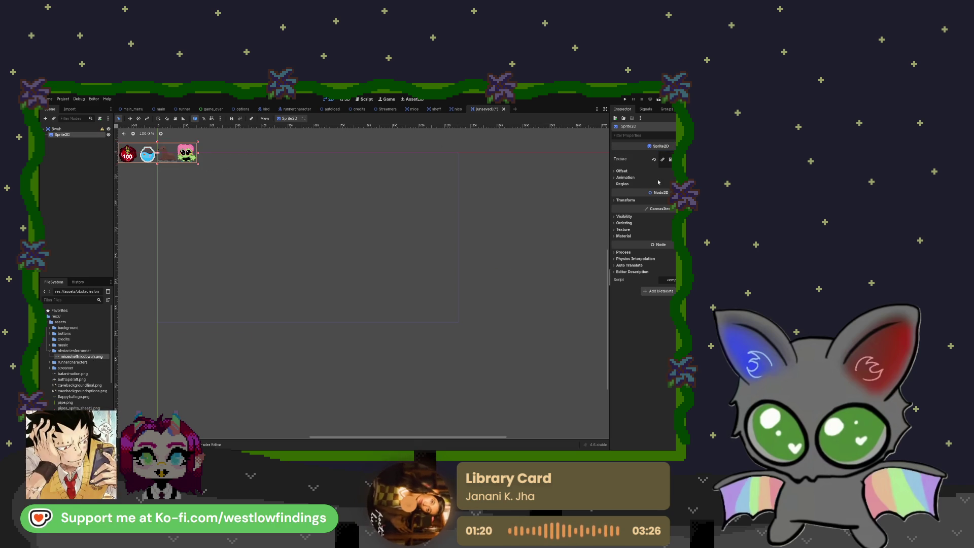
{"action": "left_click", "coordinate": [622, 183]}
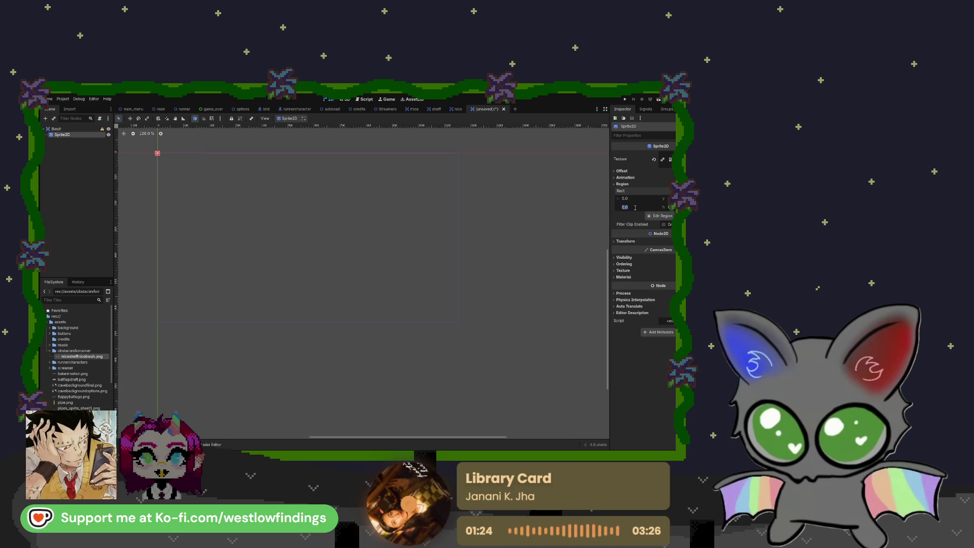
{"action": "type", "text": "75"}
{"action": "key", "text": "Tab"}
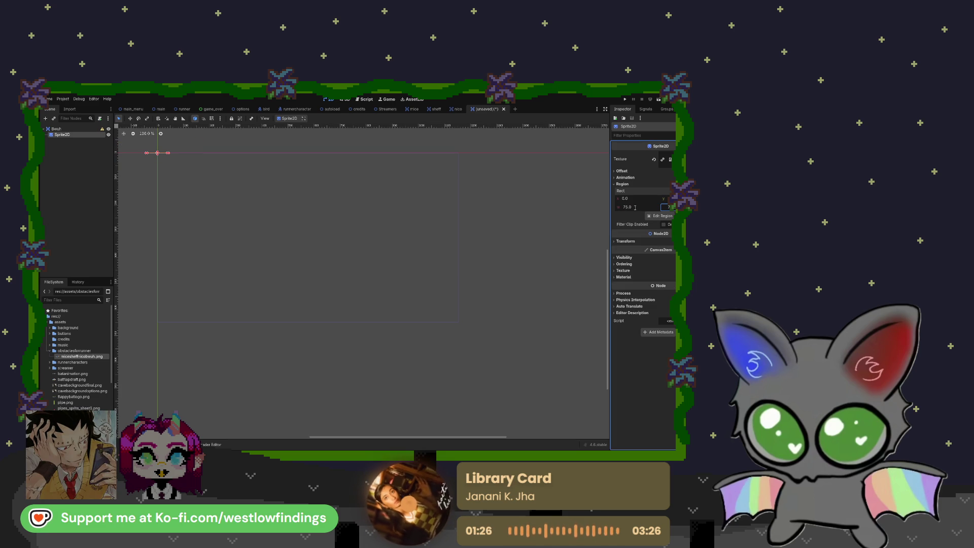
{"action": "left_click", "coordinate": [626, 198]}
{"action": "type", "text": "225"}
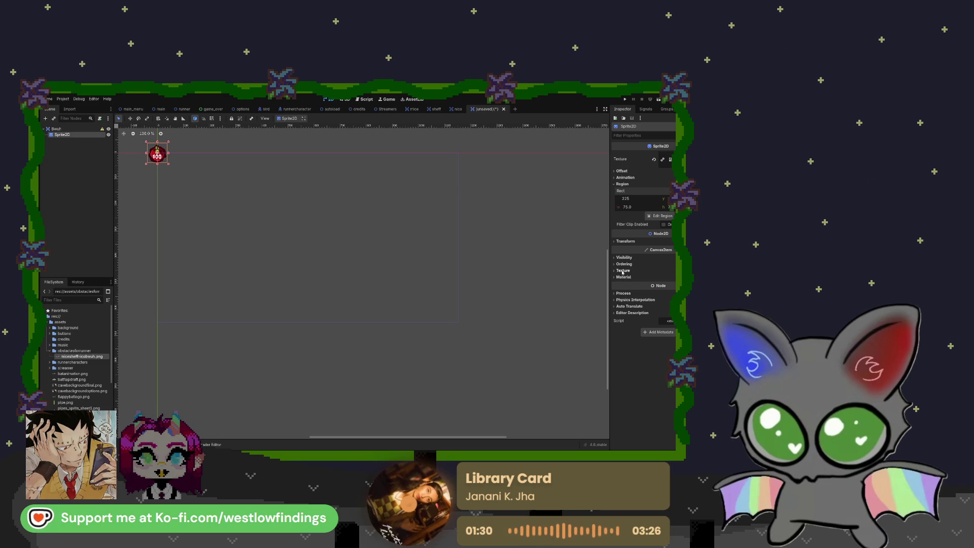
{"action": "left_click", "coordinate": [626, 242]}
Scale the sprite to 2 and generate a CollisionPolygon2D sibling around it.
{"action": "left_click", "coordinate": [669, 273]}
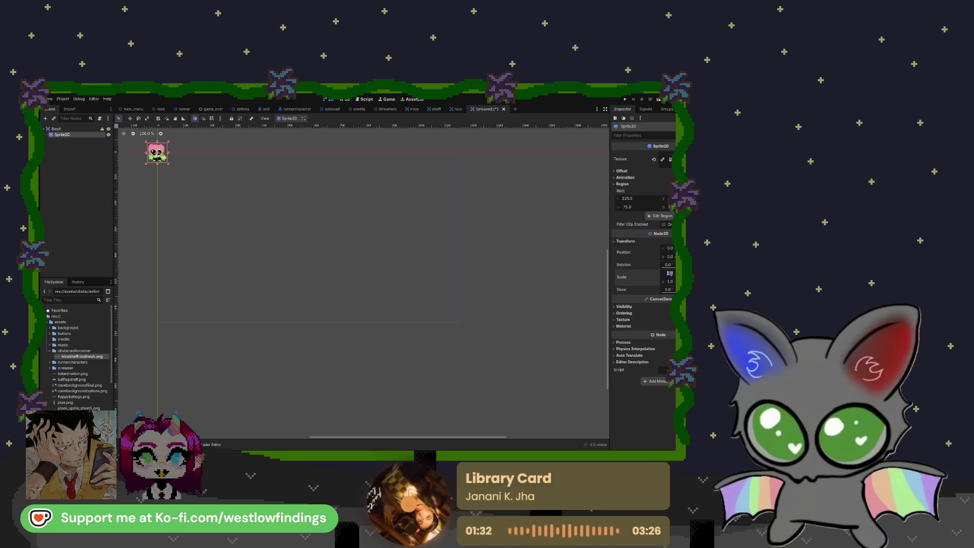
{"action": "type", "text": "2"}
{"action": "key", "text": "Return"}
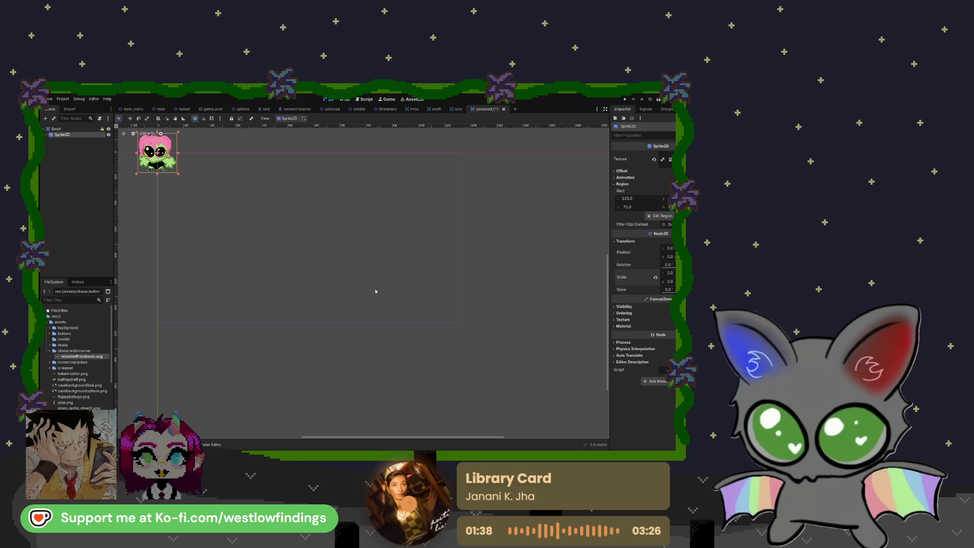
{"action": "left_click", "coordinate": [335, 342]}
{"action": "key", "text": "f"}
{"action": "scroll", "coordinate": [360, 288], "scroll_direction": "up", "scroll_amount": 8}
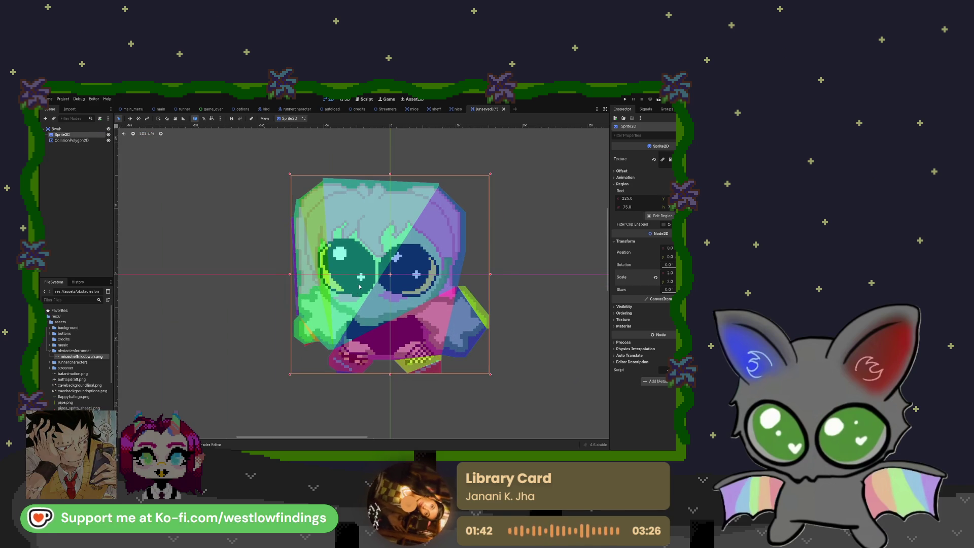
{"action": "scroll", "coordinate": [325, 203], "scroll_direction": "up", "scroll_amount": 1}
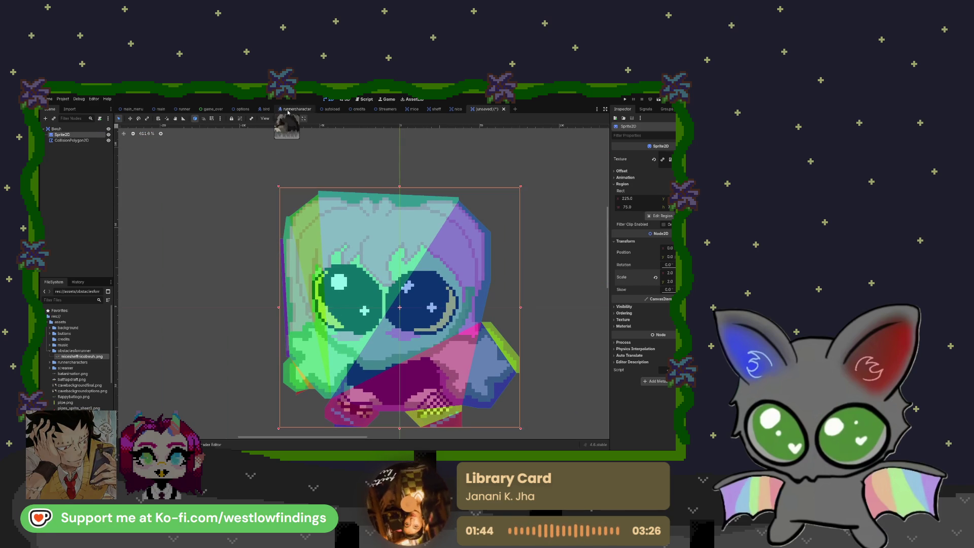
Refine the collision polygon's top-left and top-edge vertices around the character's head.
{"action": "left_click", "coordinate": [81, 141]}
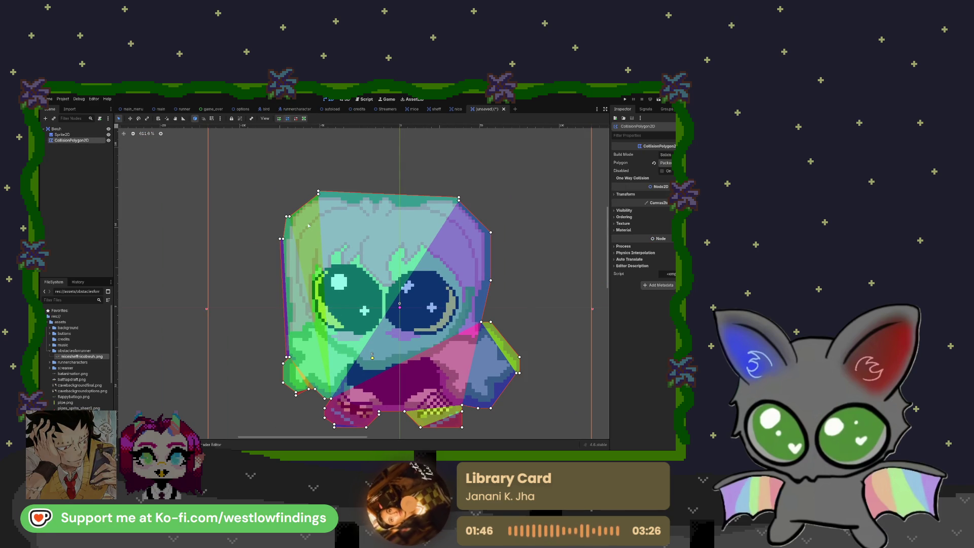
{"action": "left_click_drag", "start_coordinate": [287, 217], "coordinate": [293, 219]}
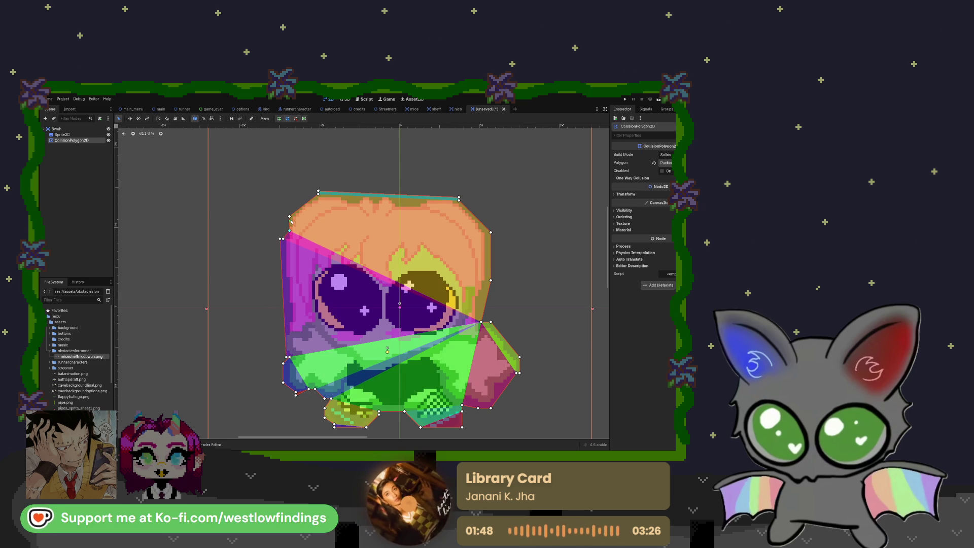
{"action": "key", "text": "Right"}
{"action": "key", "text": "Left"}
{"action": "left_click_drag", "start_coordinate": [289, 217], "coordinate": [293, 217]}
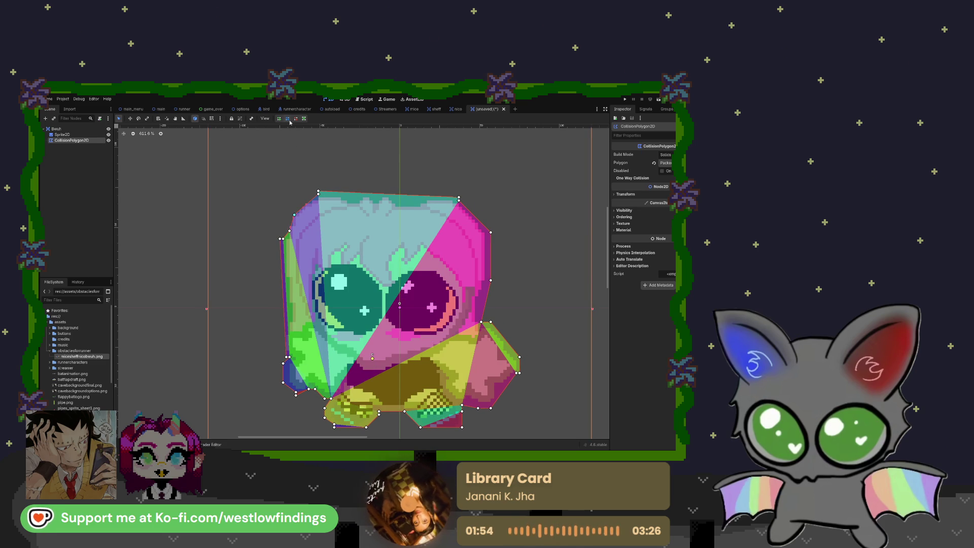
{"action": "left_click_drag", "start_coordinate": [352, 196], "coordinate": [326, 197]}
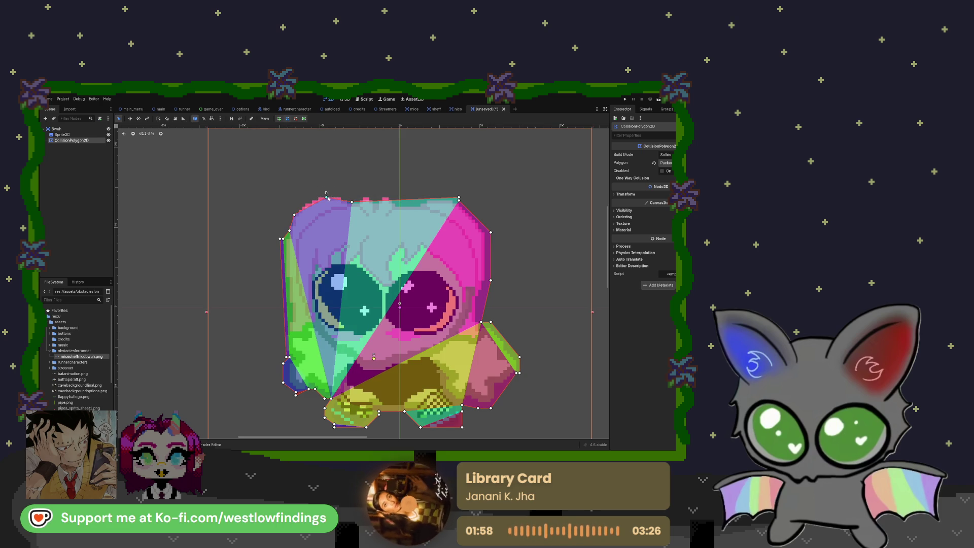
{"action": "left_click_drag", "start_coordinate": [415, 200], "coordinate": [449, 199]}
{"action": "left_click", "coordinate": [442, 199]}
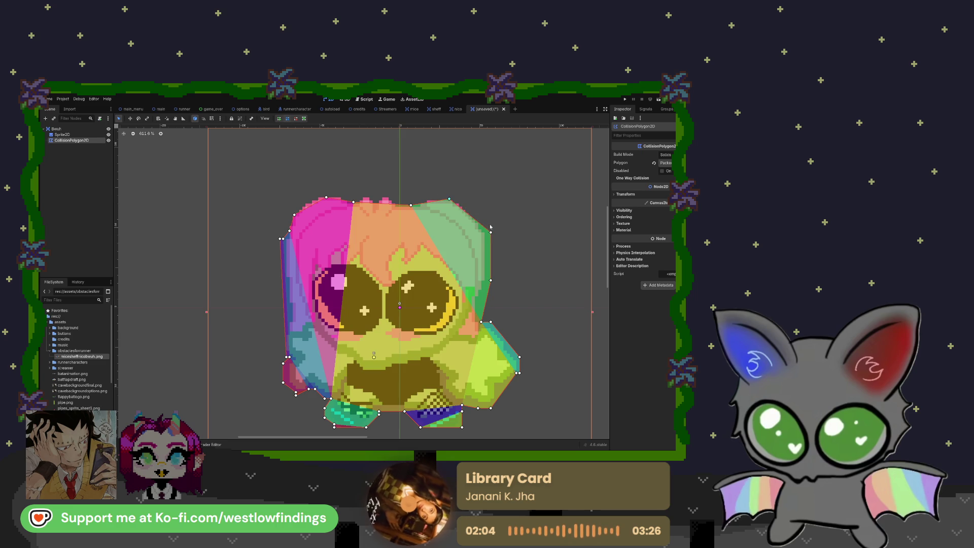
Pull the right-side and bottom vertices inward to fit the body and feet.
{"action": "left_click_drag", "start_coordinate": [486, 229], "coordinate": [480, 230]}
{"action": "mouse_move", "coordinate": [490, 281]}
{"action": "left_mouse_down"}
{"action": "mouse_move", "coordinate": [475, 305]}
{"action": "mouse_move", "coordinate": [485, 329]}
{"action": "left_mouse_up"}
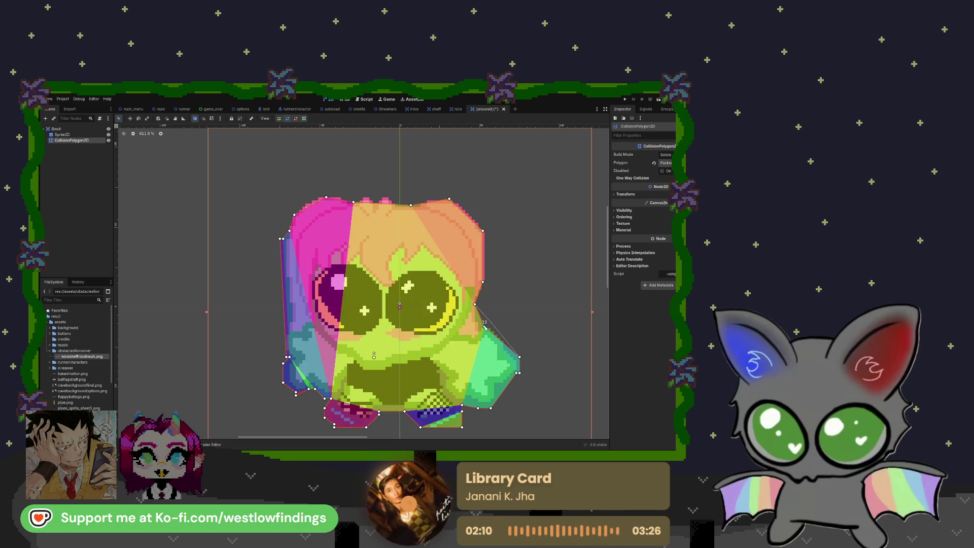
{"action": "left_click_drag", "start_coordinate": [519, 357], "coordinate": [506, 343]}
{"action": "mouse_move", "coordinate": [513, 378]}
{"action": "left_mouse_down"}
{"action": "mouse_move", "coordinate": [499, 384]}
{"action": "mouse_move", "coordinate": [519, 365]}
{"action": "left_mouse_up"}
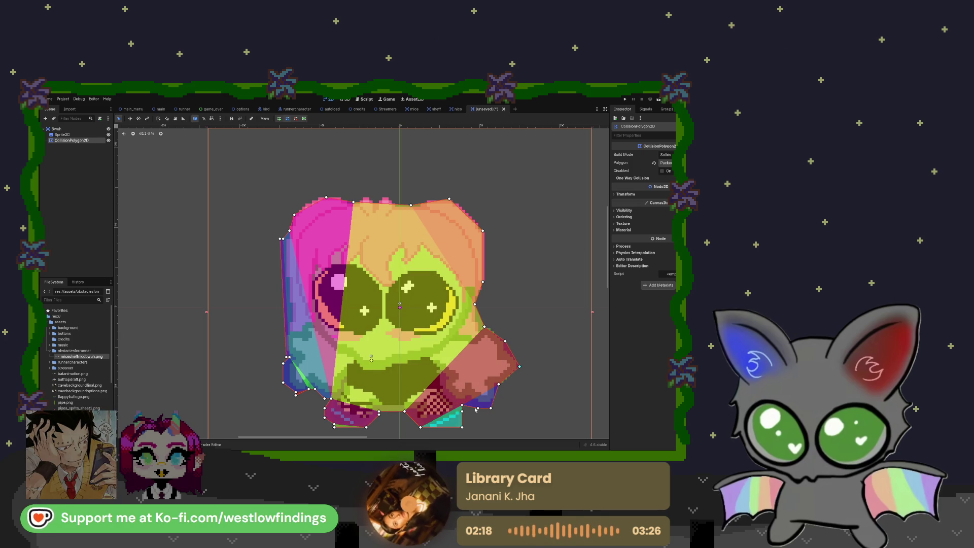
{"action": "left_click_drag", "start_coordinate": [462, 406], "coordinate": [493, 401]}
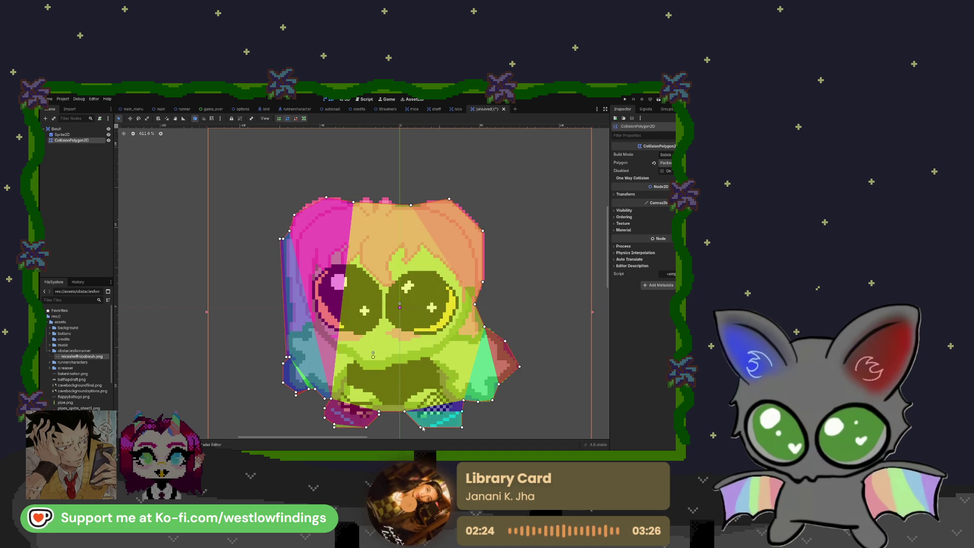
{"action": "mouse_move", "coordinate": [405, 409]}
{"action": "left_mouse_down"}
{"action": "mouse_move", "coordinate": [414, 409]}
{"action": "mouse_move", "coordinate": [372, 415]}
{"action": "left_mouse_up"}
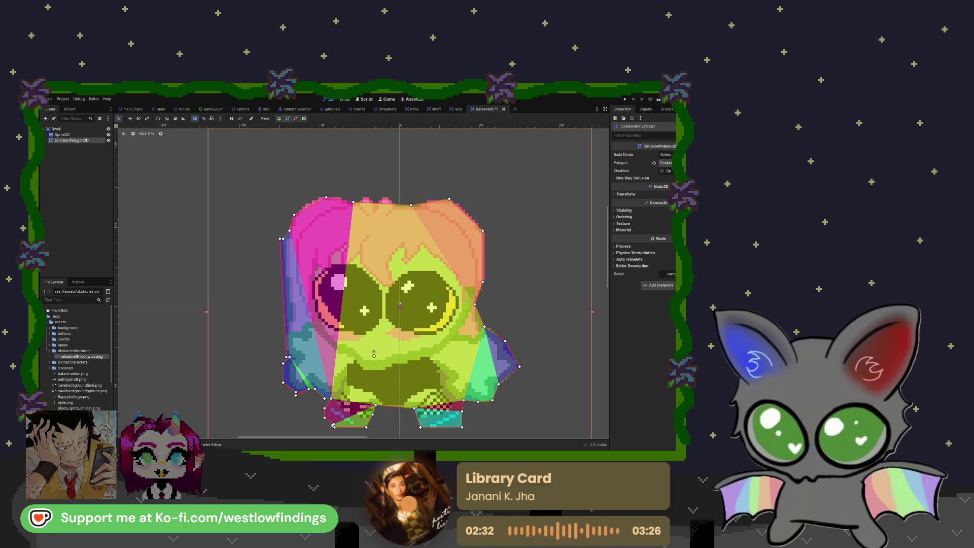
{"action": "left_click_drag", "start_coordinate": [324, 419], "coordinate": [316, 390]}
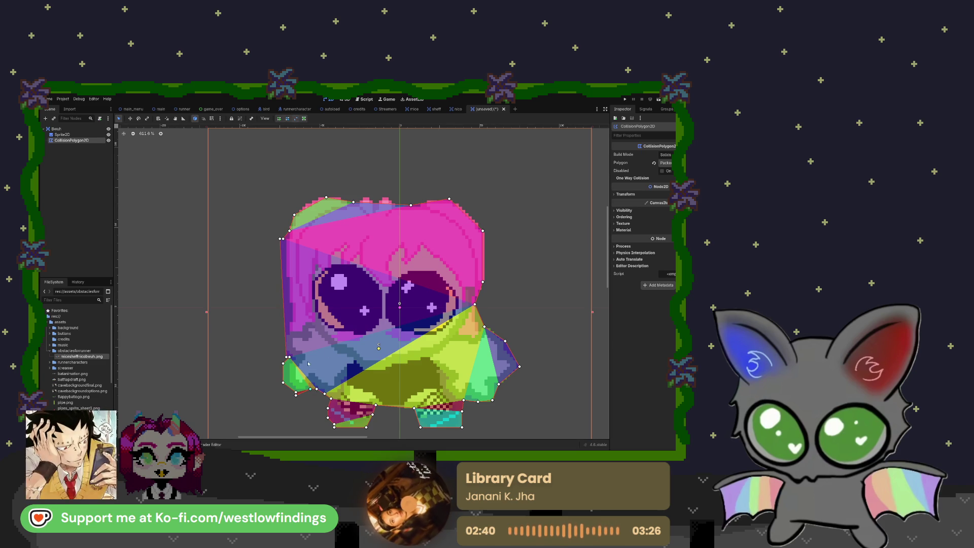
Tidy the polygon's left edge, undoing the duplicate point and deleting the redundant vertex.
{"action": "left_click", "coordinate": [296, 392]}
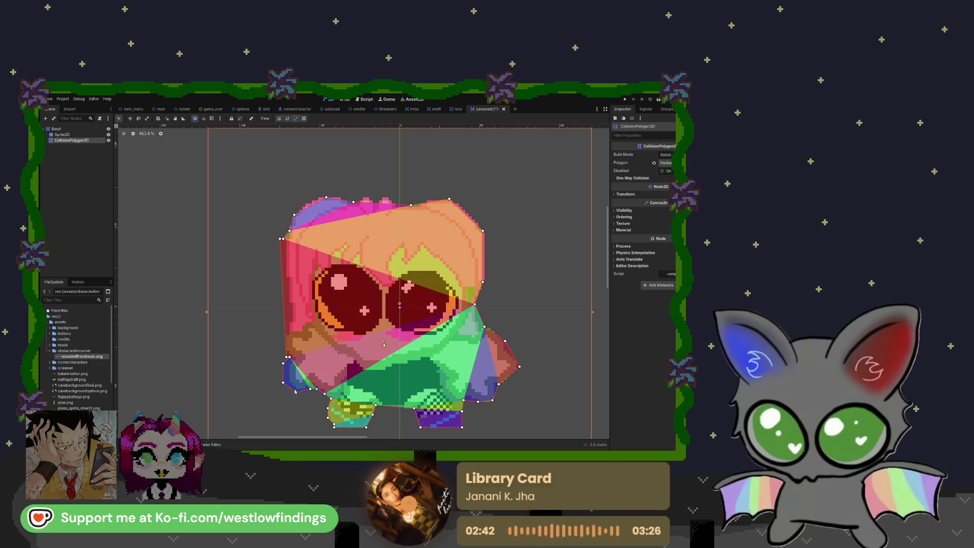
{"action": "left_click", "coordinate": [290, 358]}
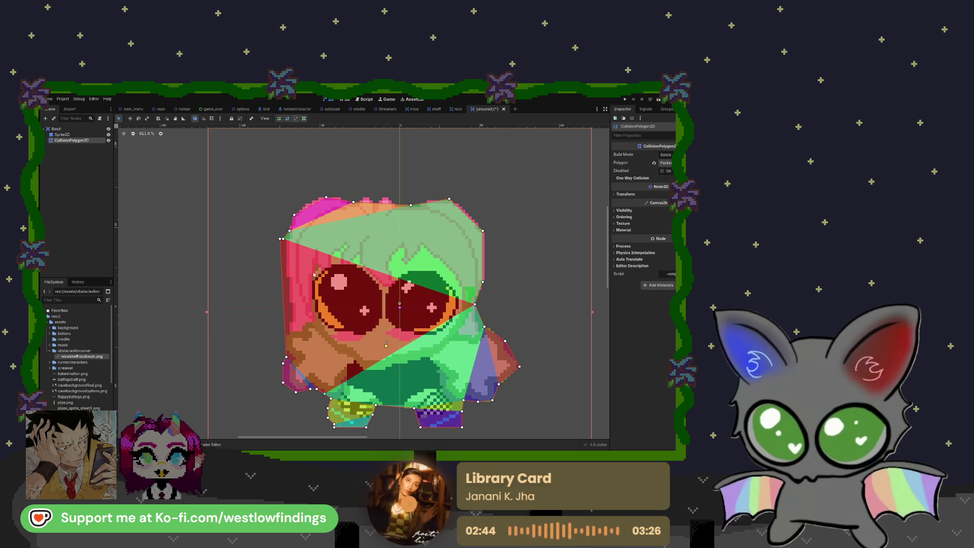
{"action": "key", "text": "ctrl+z"}
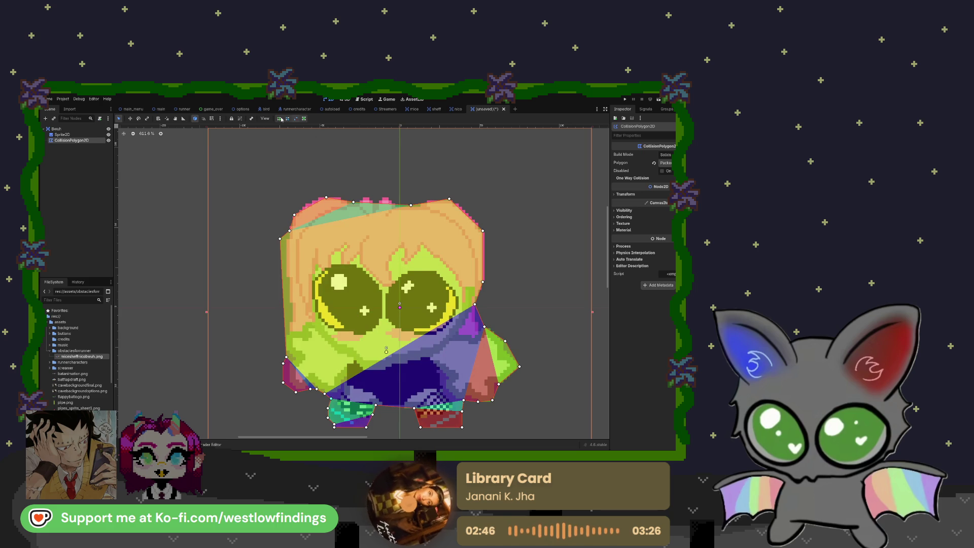
{"action": "left_click", "coordinate": [288, 119]}
{"action": "left_click_drag", "start_coordinate": [280, 239], "coordinate": [288, 241]}
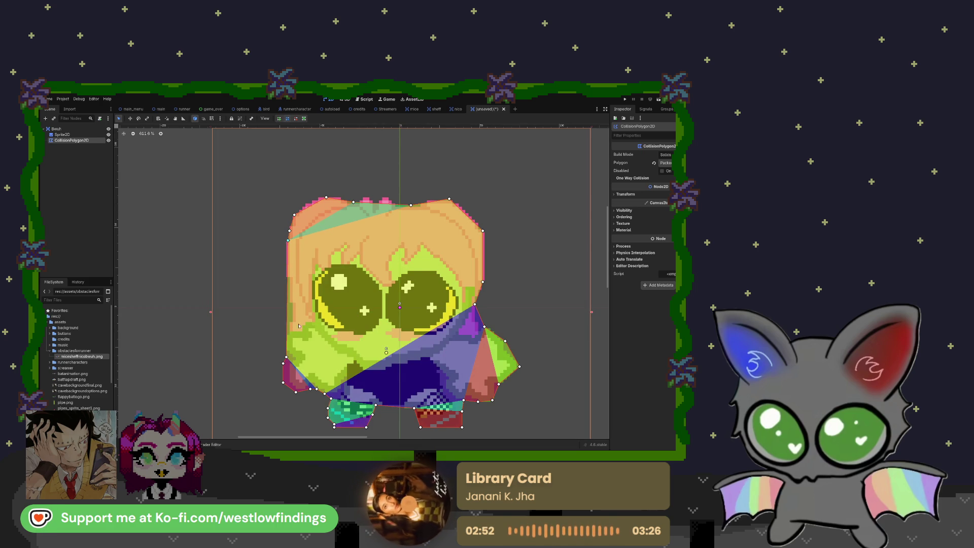
{"action": "right_click", "coordinate": [288, 241]}
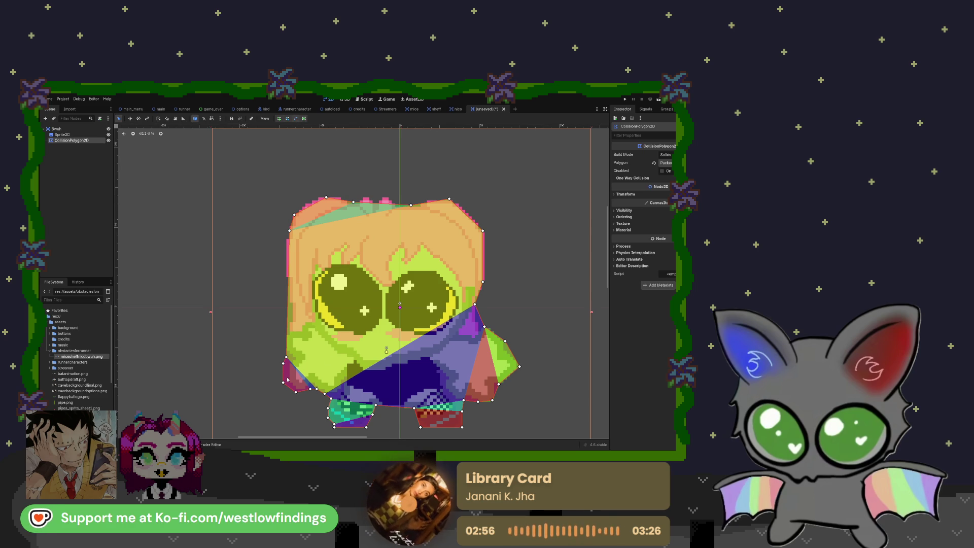
{"action": "left_click", "coordinate": [311, 389]}
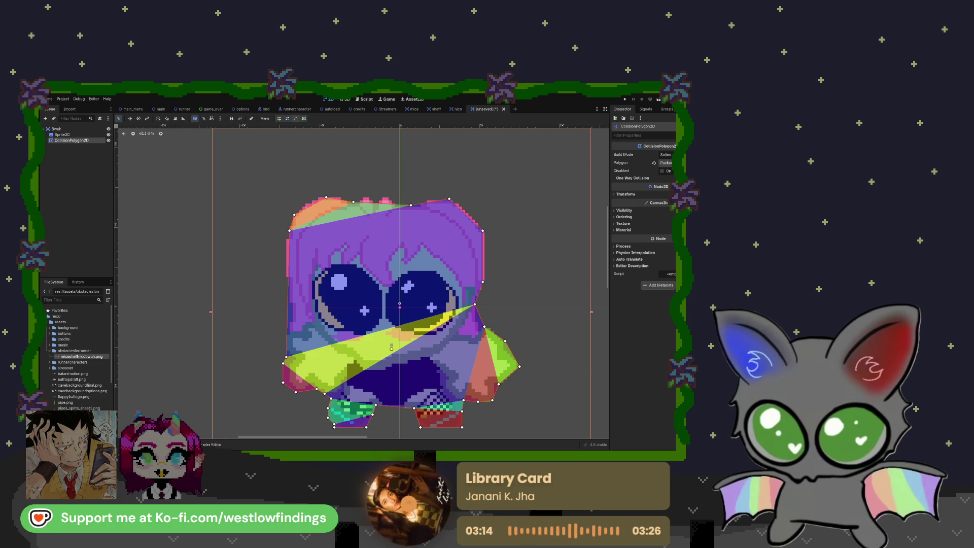
{"action": "key", "text": "Escape"}
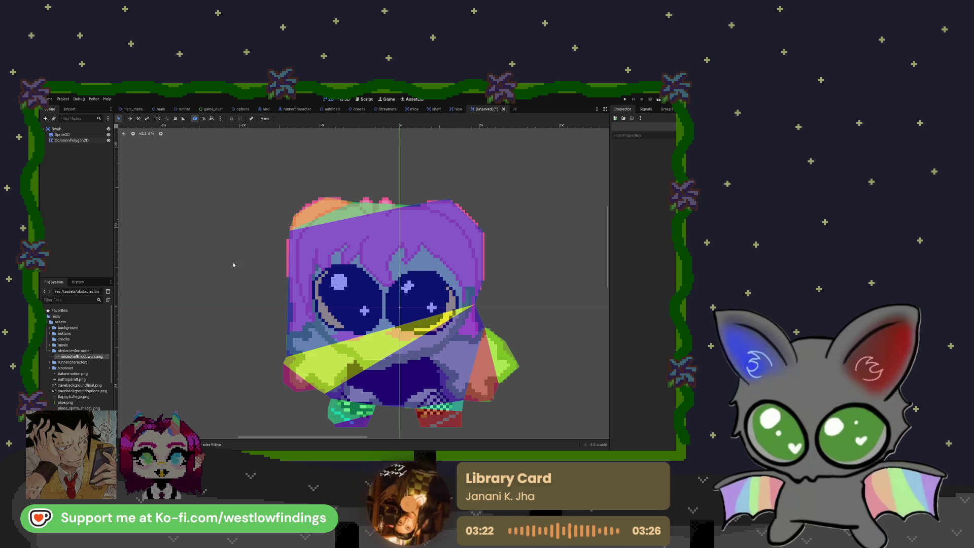
{"action": "left_click", "coordinate": [323, 365]}
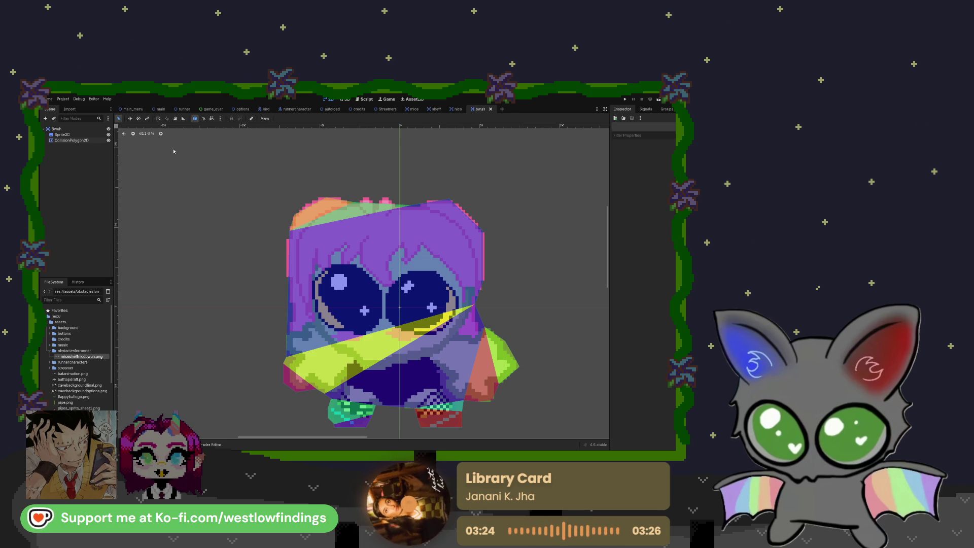
Select the Sprite2D and Bwuh nodes and zoom out to review the bwuh scene.
{"action": "left_click", "coordinate": [67, 130]}
{"action": "left_click", "coordinate": [62, 134]}
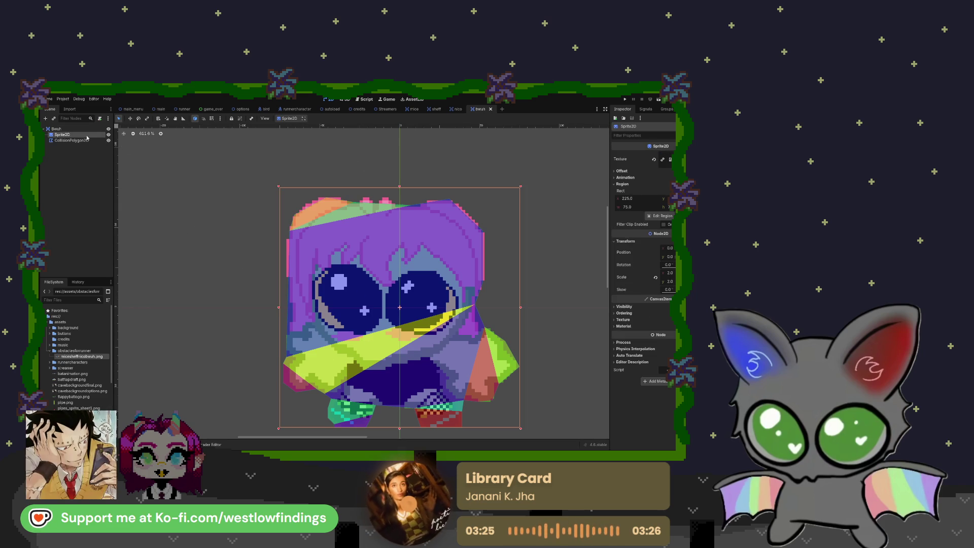
{"action": "left_click", "coordinate": [359, 305]}
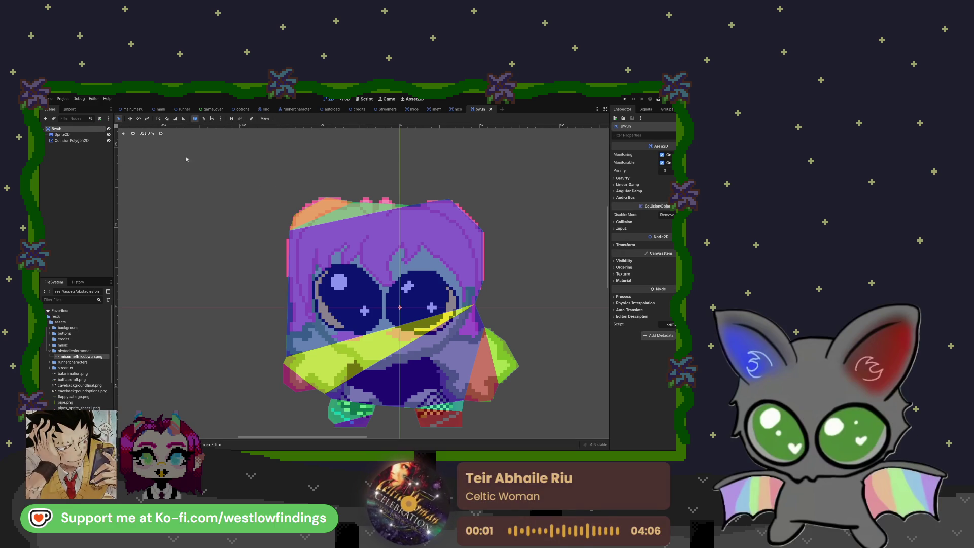
{"action": "scroll", "coordinate": [359, 305], "scroll_direction": "down", "scroll_amount": 6}
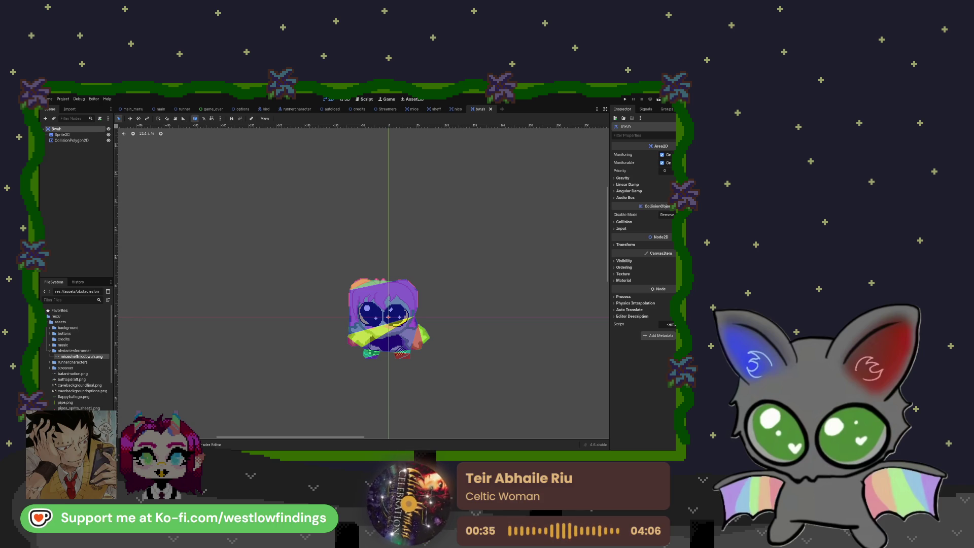
{"action": "key", "text": "Escape"}
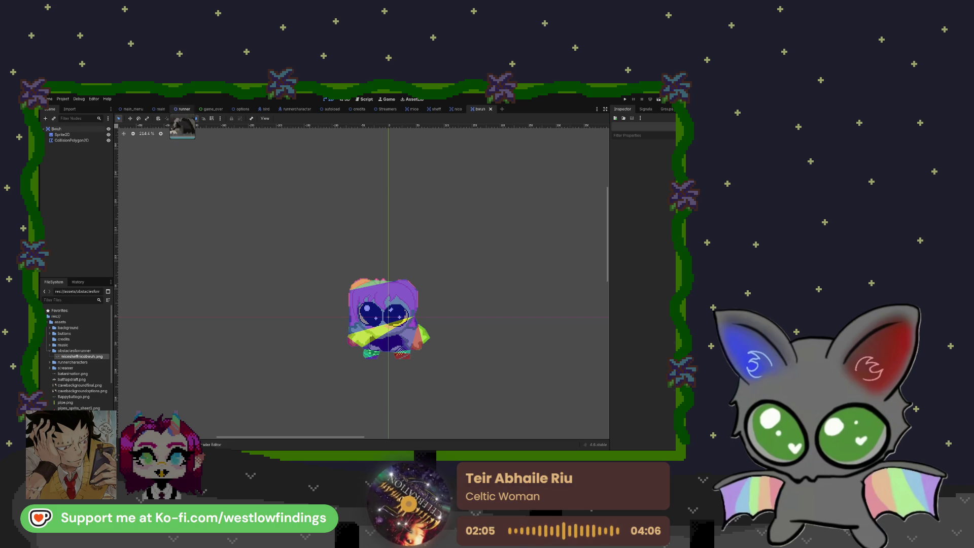
In the runner scene, attach a new runner.gd script to the Runner root node.
{"action": "left_click", "coordinate": [195, 110]}
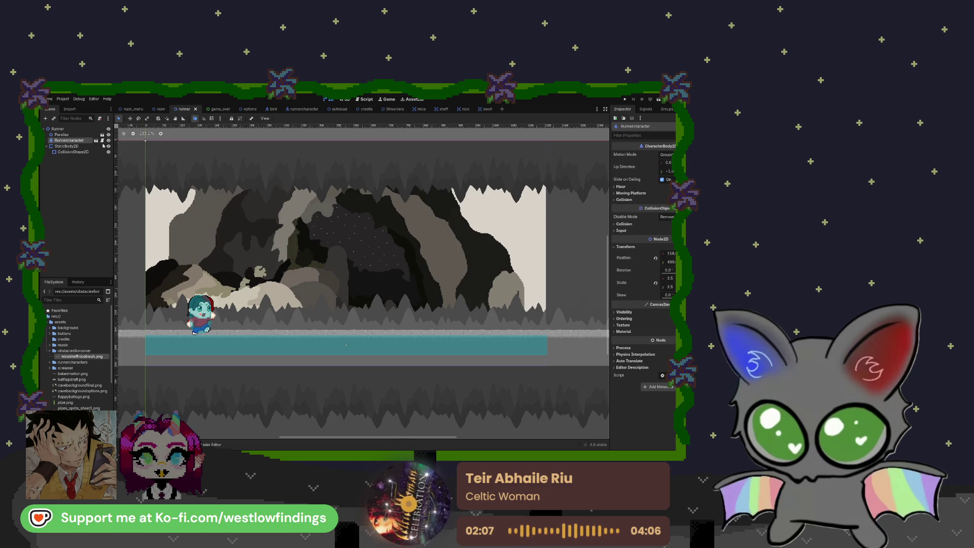
{"action": "left_click", "coordinate": [81, 129]}
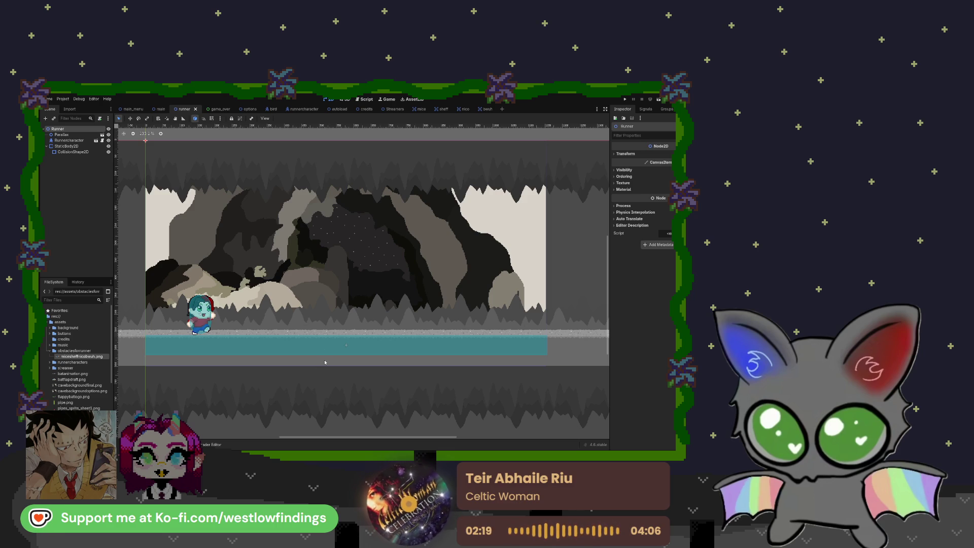
{"action": "left_click", "coordinate": [352, 329]}
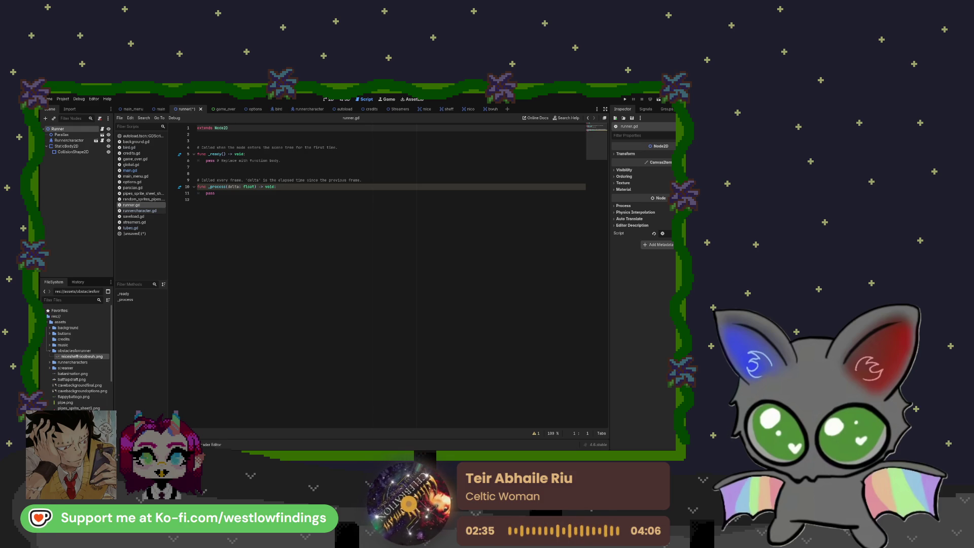
Insert blank lines below extends Node2D and delete the comment above _ready.
{"action": "left_click", "coordinate": [314, 138]}
{"action": "key", "text": "Return"}
{"action": "key", "text": "Return"}
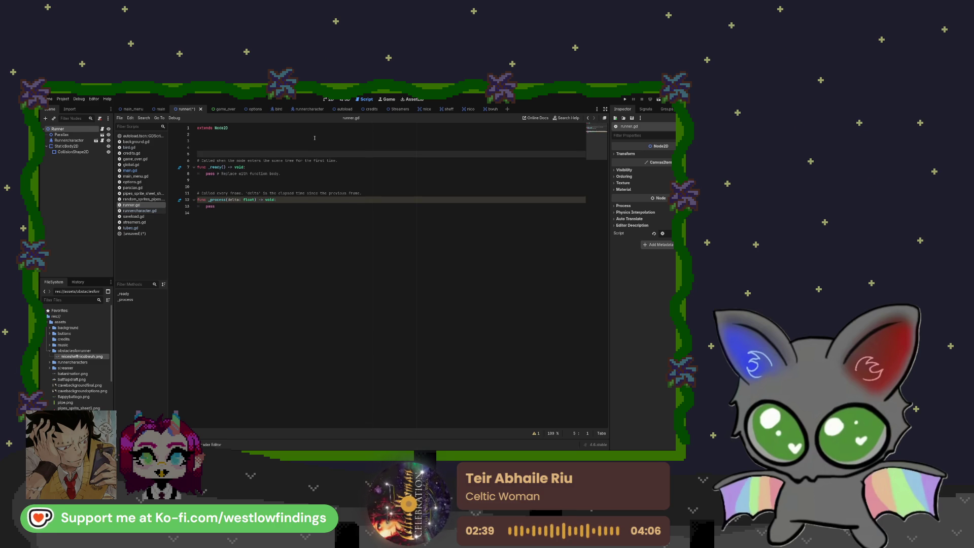
{"action": "left_click_drag", "start_coordinate": [337, 160], "coordinate": [195, 159]}
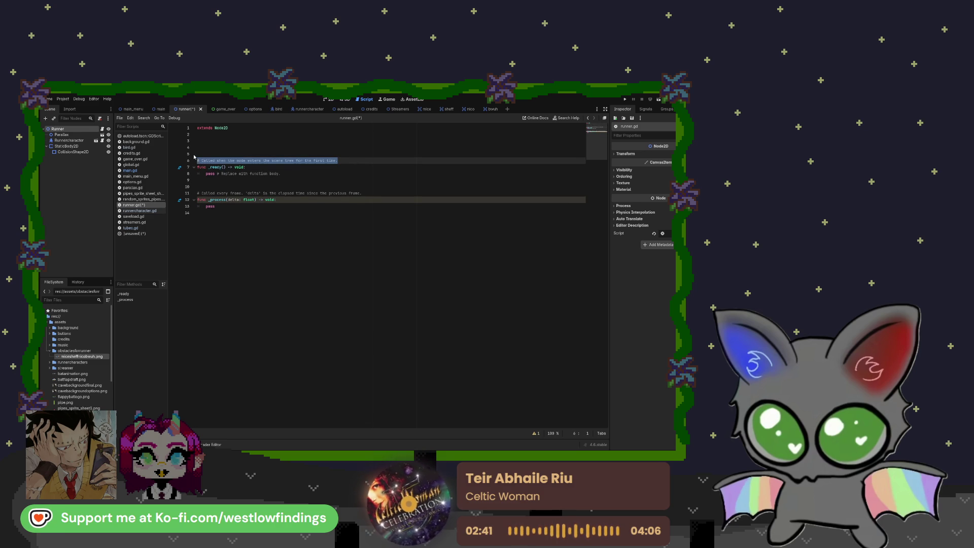
{"action": "key", "text": "BackSpace"}
{"action": "key", "text": "BackSpace"}
{"action": "key", "text": "BackSpace"}
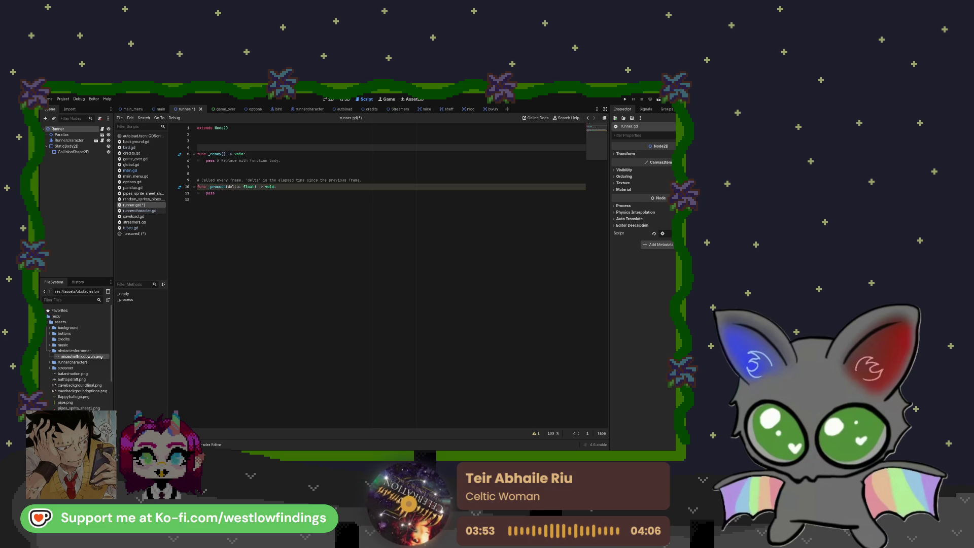
{"action": "left_click", "coordinate": [234, 348]}
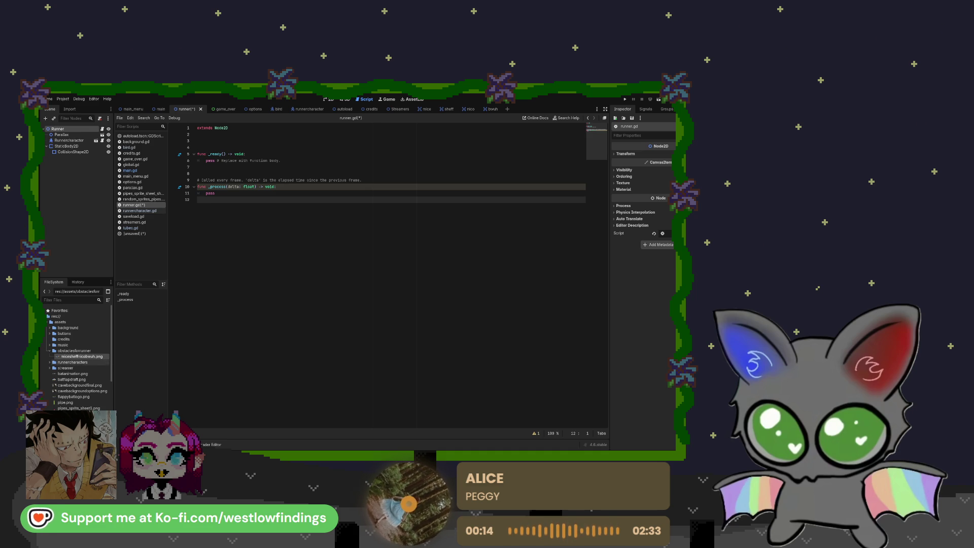
{"action": "left_click", "coordinate": [198, 141]}
Declare const runner_start_pos := Vector2i() on line 3, then return to the 2D view.
{"action": "type", "text": "const "}
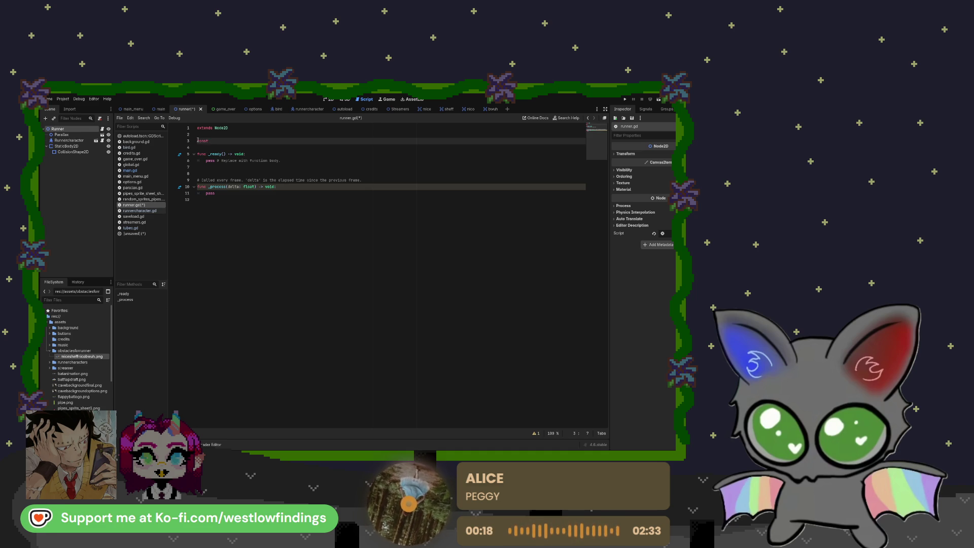
{"action": "type", "text": "runn"}
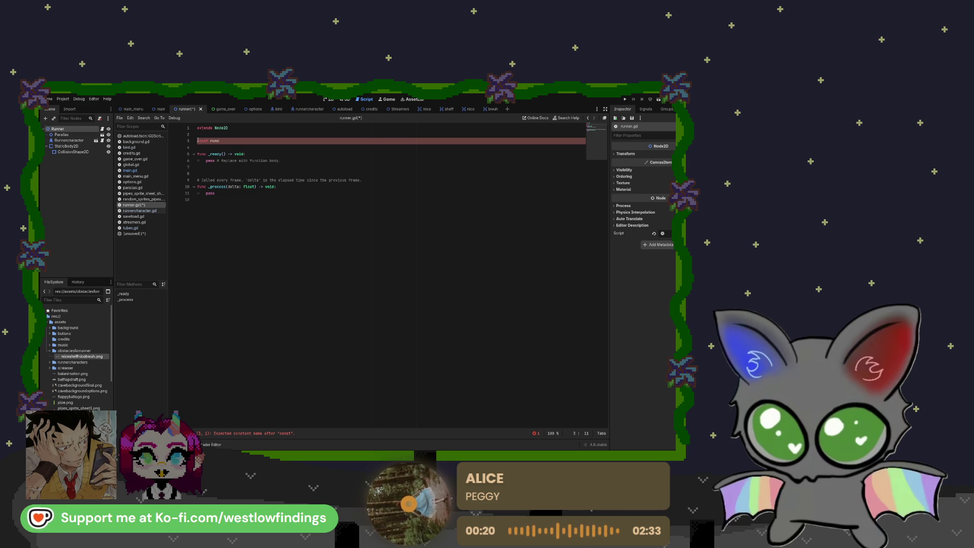
{"action": "type", "text": "er_star"}
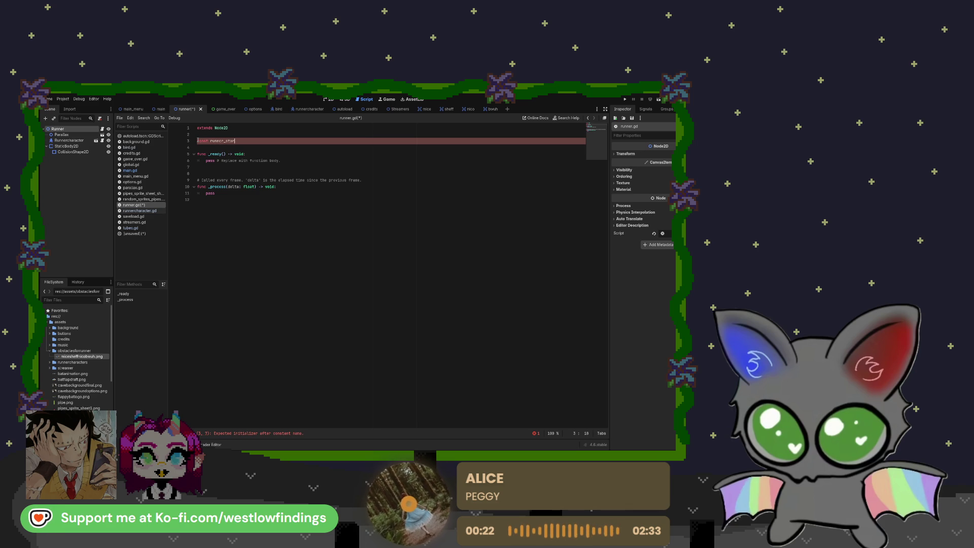
{"action": "type", "text": "t_pos"}
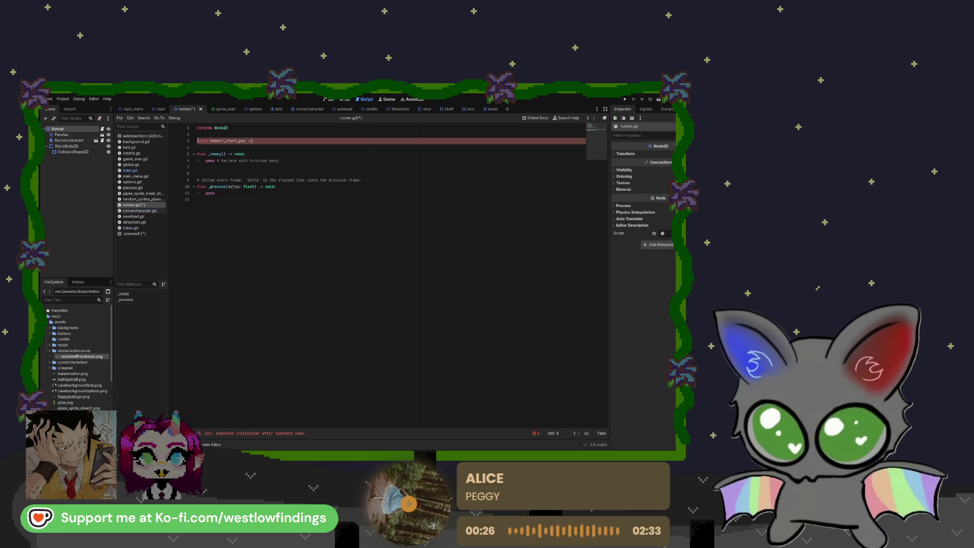
{"action": "type", "text": " :="}
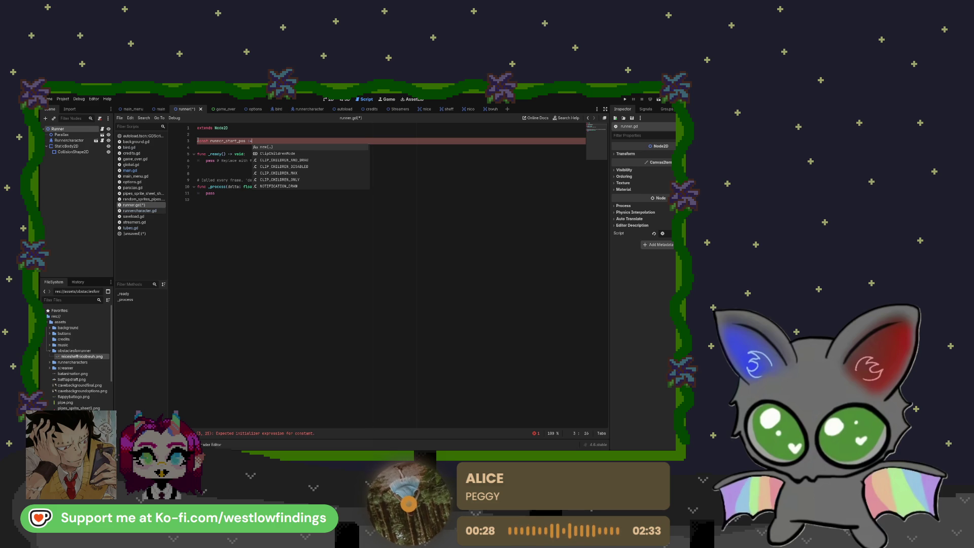
{"action": "type", "text": " Ve"}
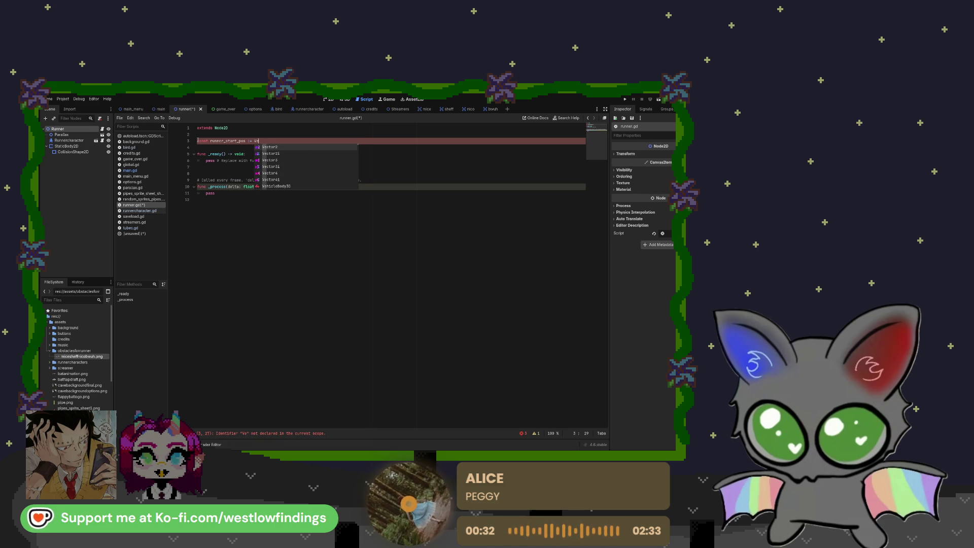
{"action": "key", "text": "Down"}
{"action": "key", "text": "Return"}
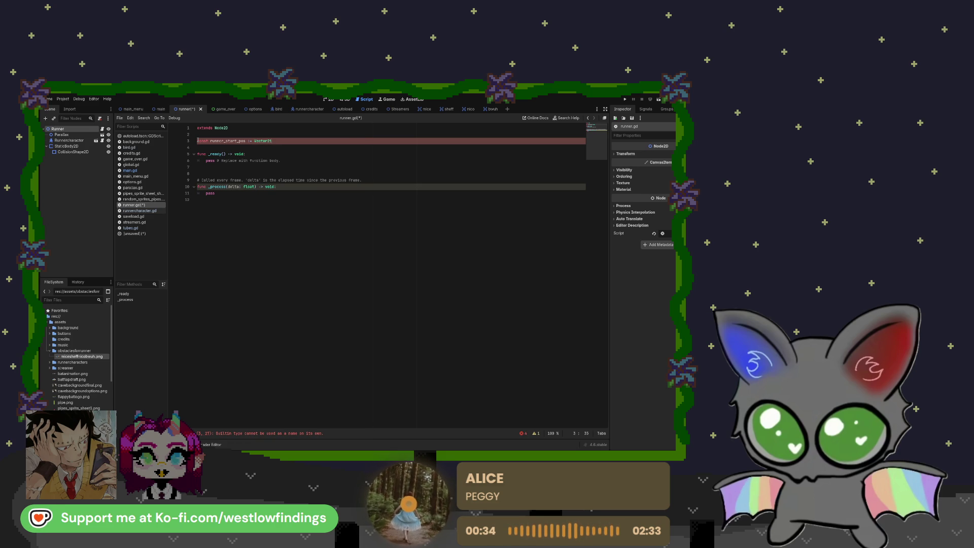
{"action": "type", "text": "("}
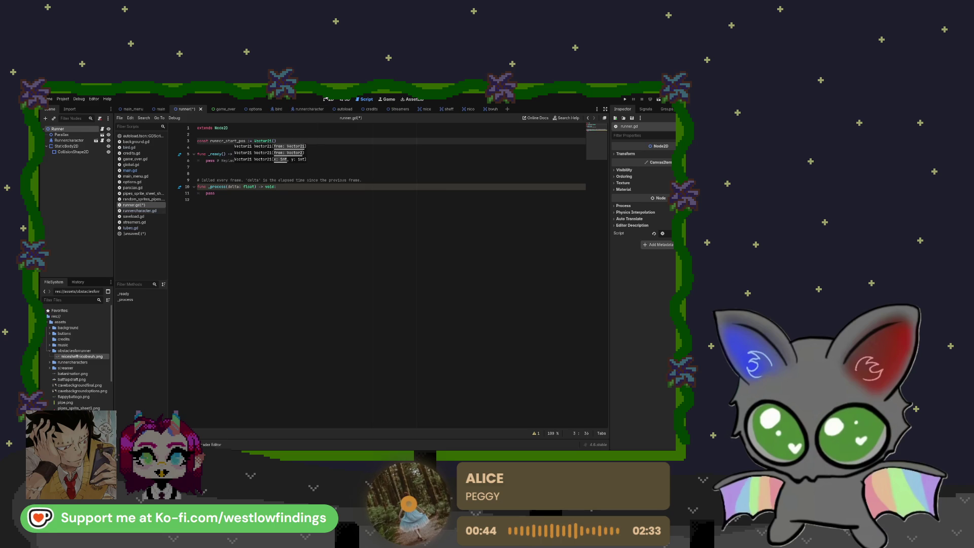
{"action": "left_click", "coordinate": [328, 99]}
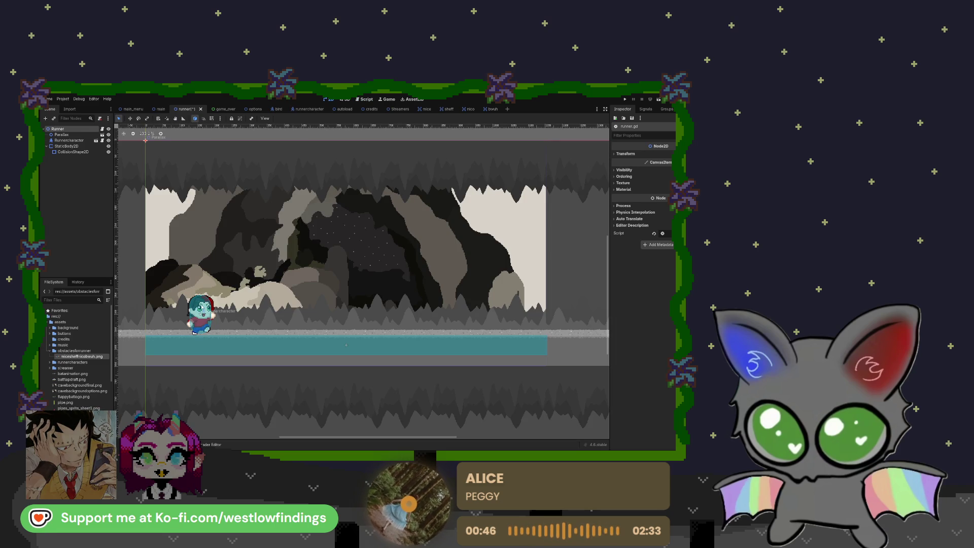
Set the Runnercharacter's Transform position y to 500 in the Inspector.
{"action": "left_click", "coordinate": [66, 140]}
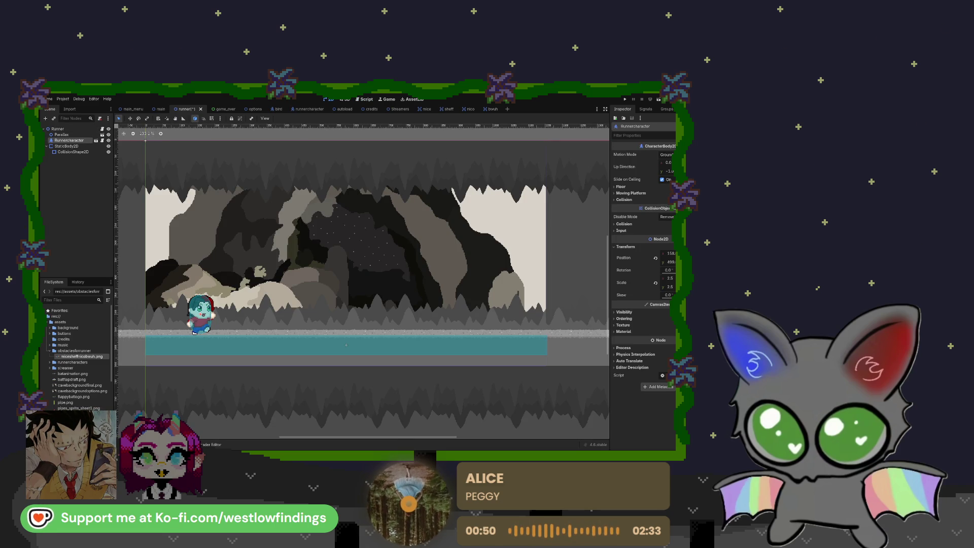
{"action": "left_click", "coordinate": [669, 254]}
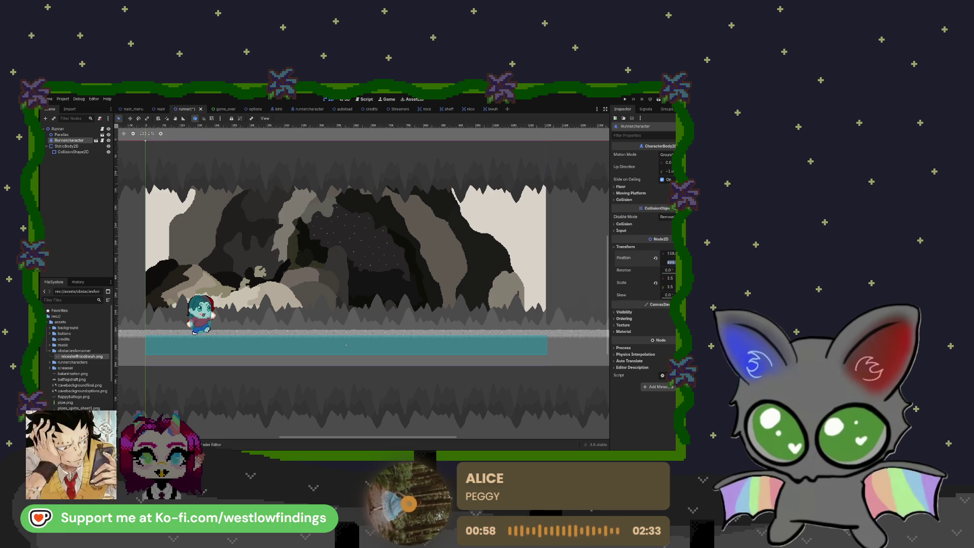
{"action": "type", "text": "500"}
{"action": "key", "text": "Return"}
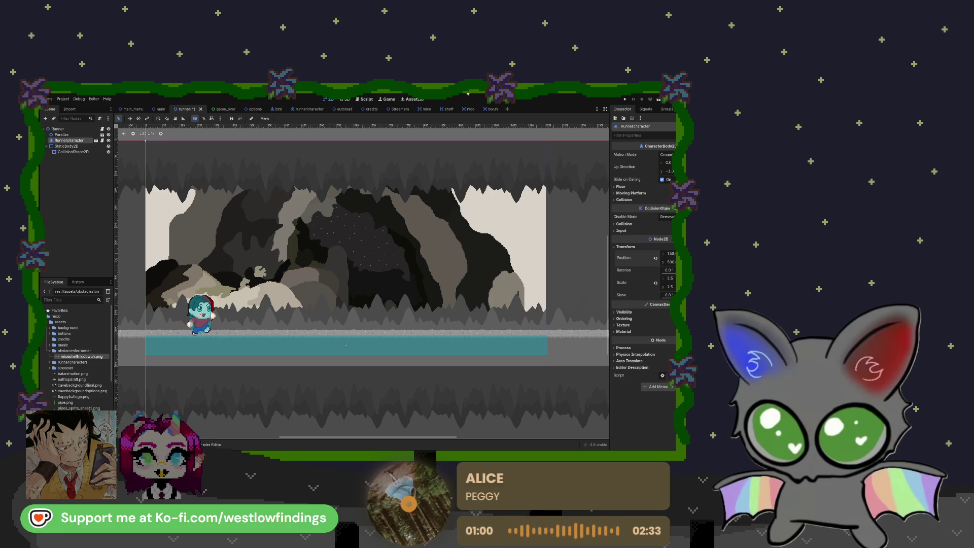
{"action": "left_click", "coordinate": [367, 98]}
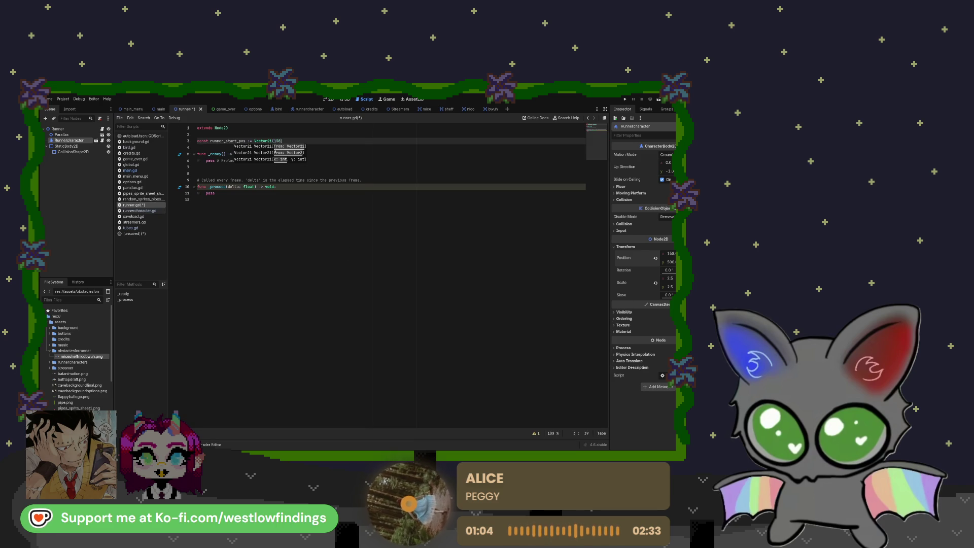
Finish runner_start_pos as Vector2i(158, 500) and add a line declaring const cam_start_pos := Vector2i().
{"action": "type", "text": ", 500"}
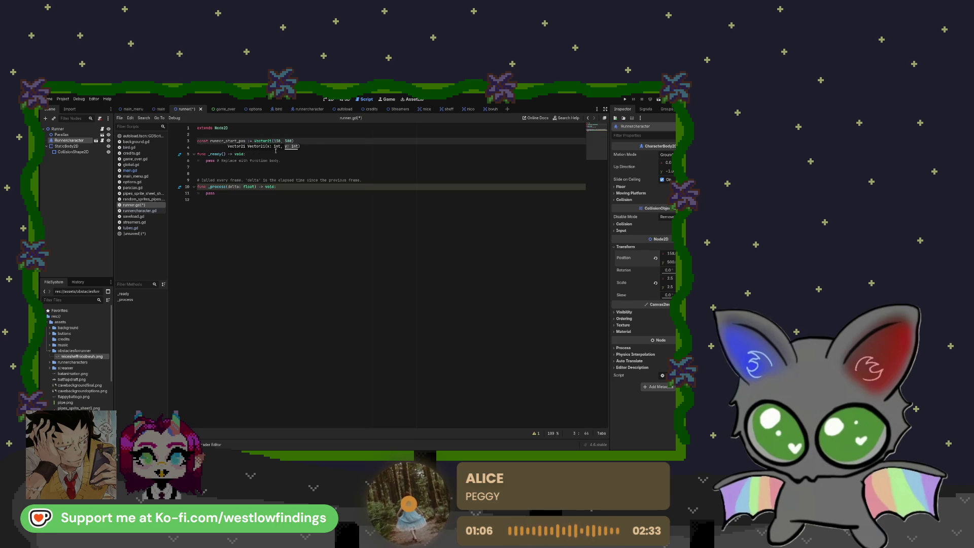
{"action": "type", "text": ")"}
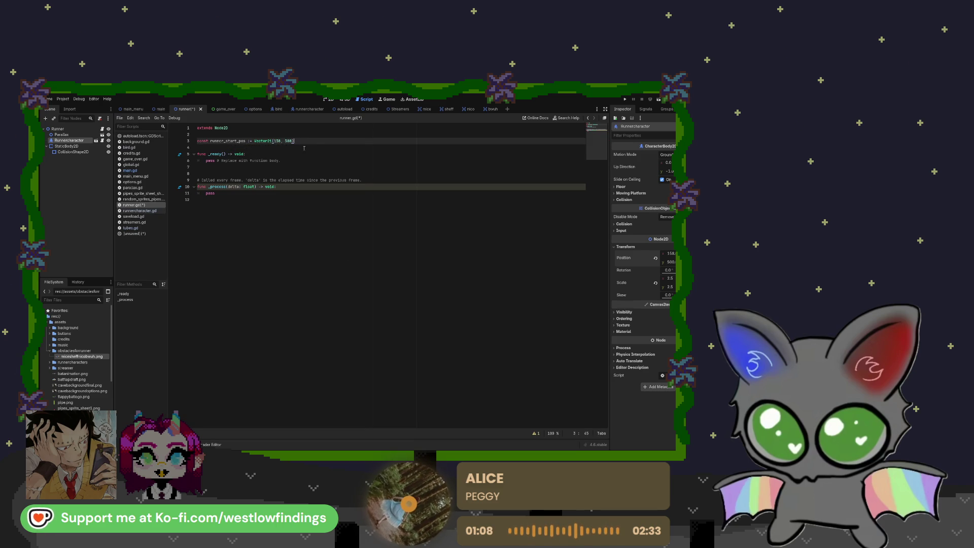
{"action": "key", "text": "Return"}
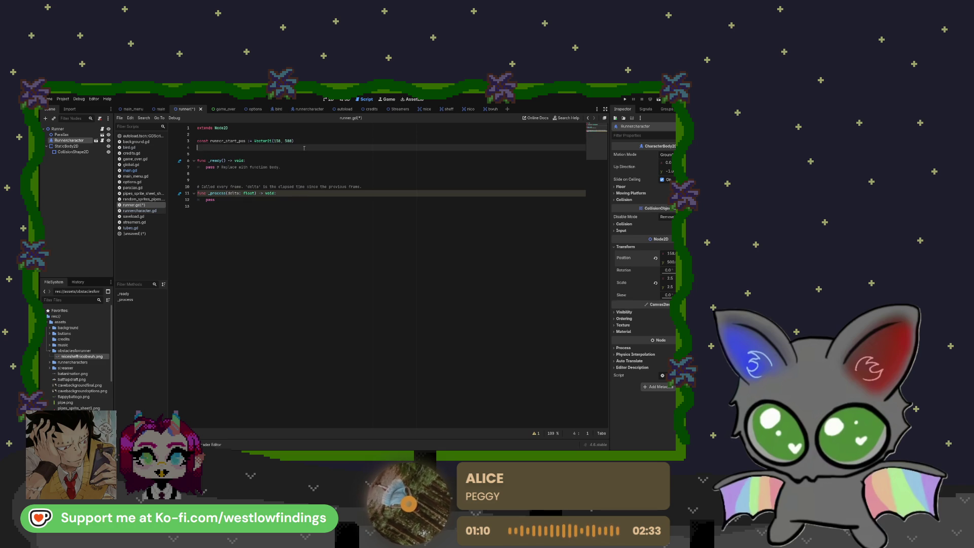
{"action": "type", "text": "con"}
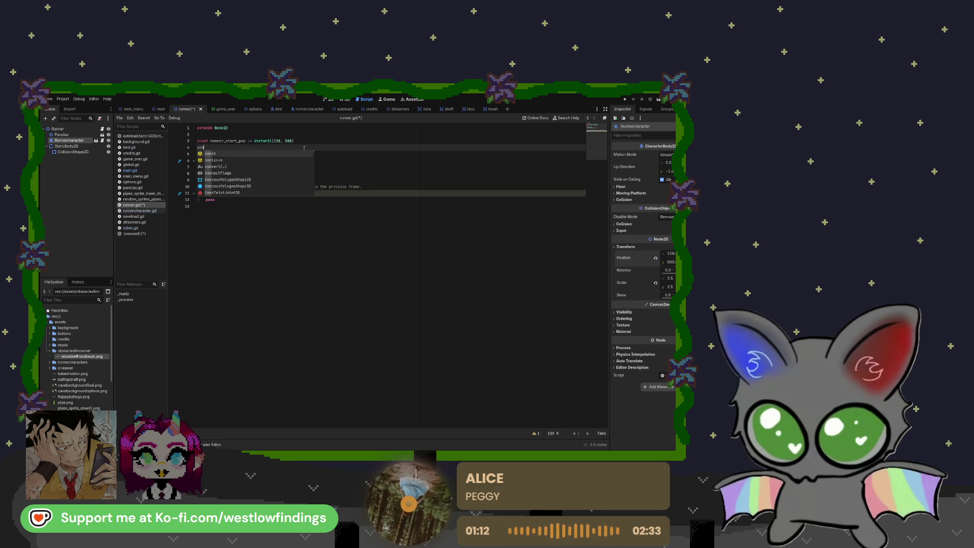
{"action": "type", "text": "st "}
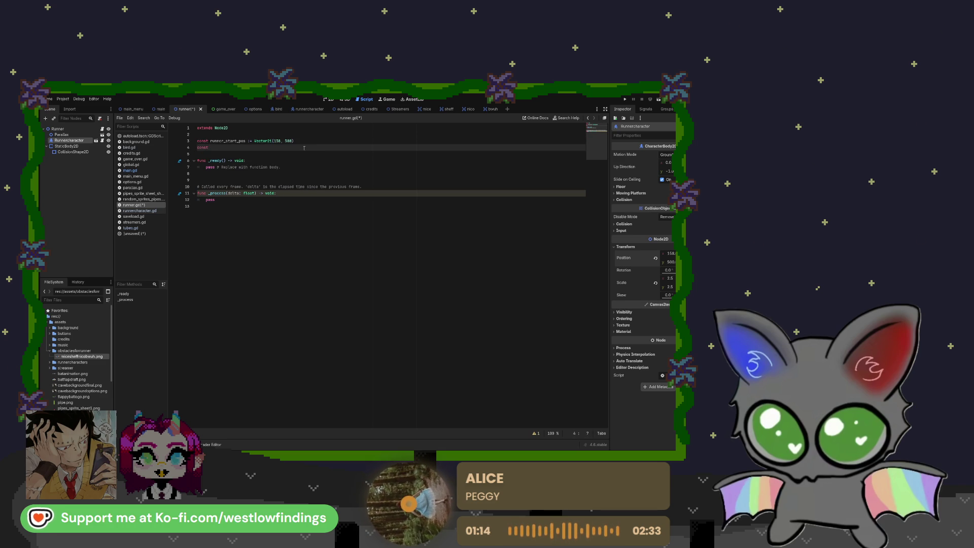
{"action": "type", "text": "cam_"}
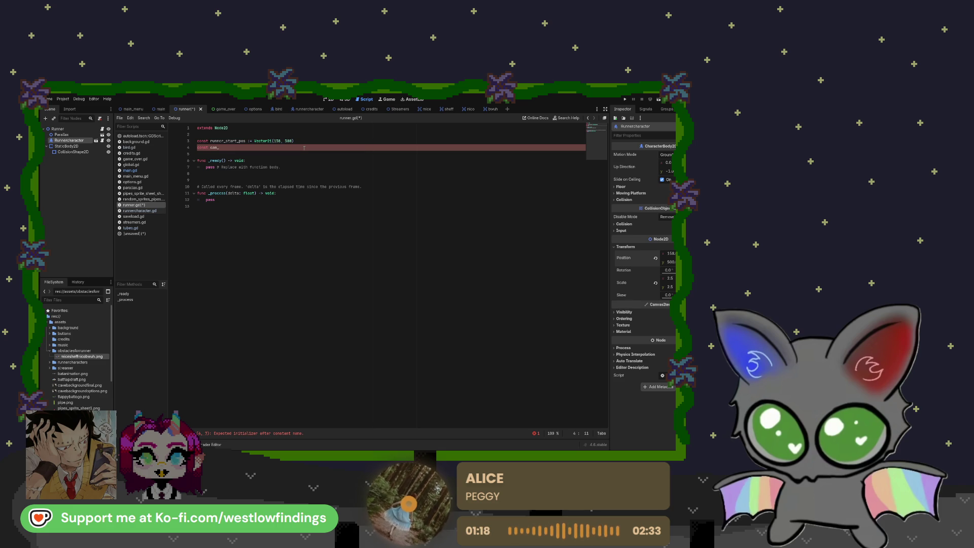
{"action": "type", "text": "start"}
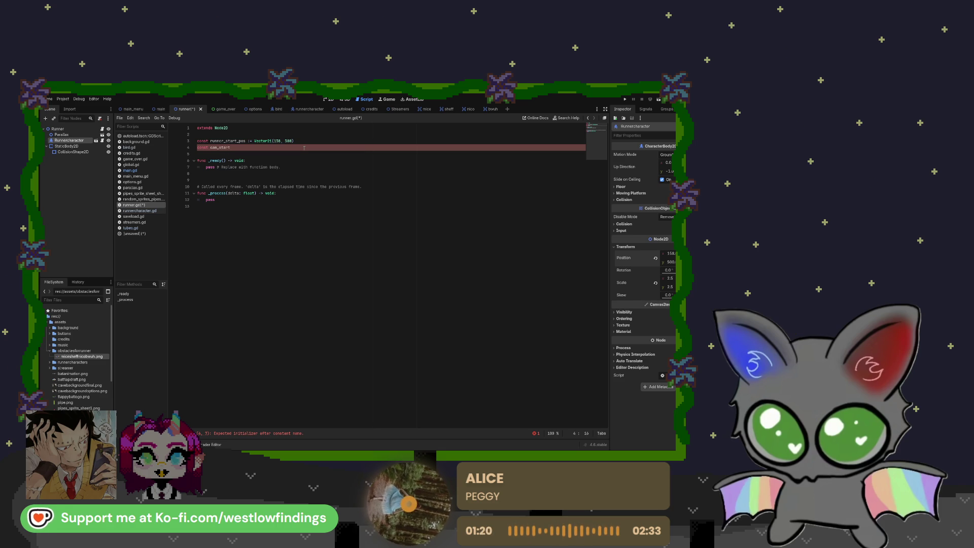
{"action": "type", "text": "_pos "}
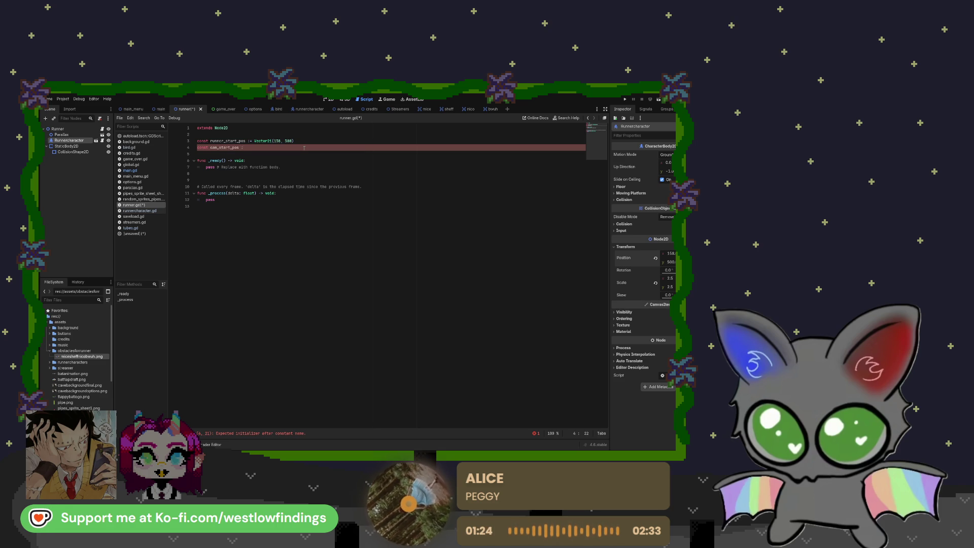
{"action": "type", "text": ":= "}
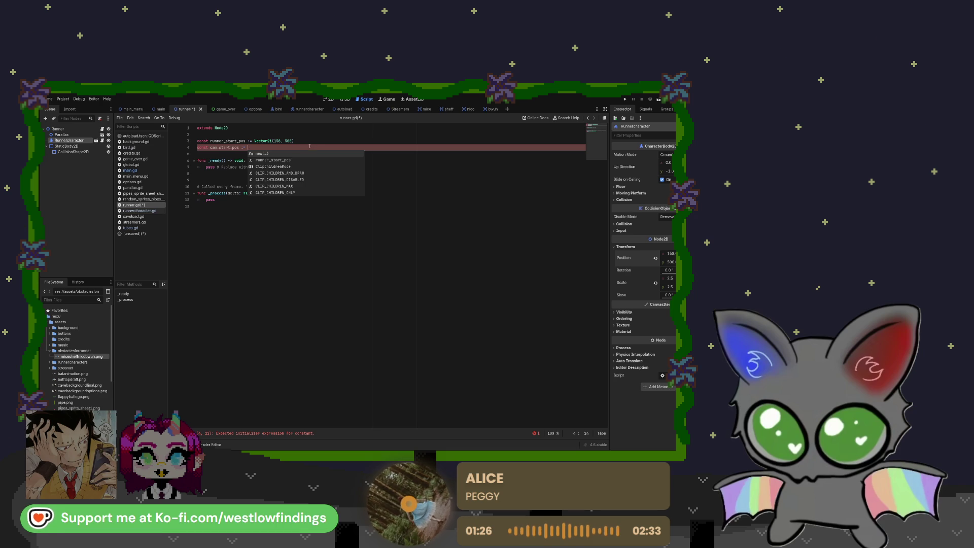
{"action": "type", "text": "C"}
{"action": "key", "text": "BackSpace"}
{"action": "type", "text": "Vec"}
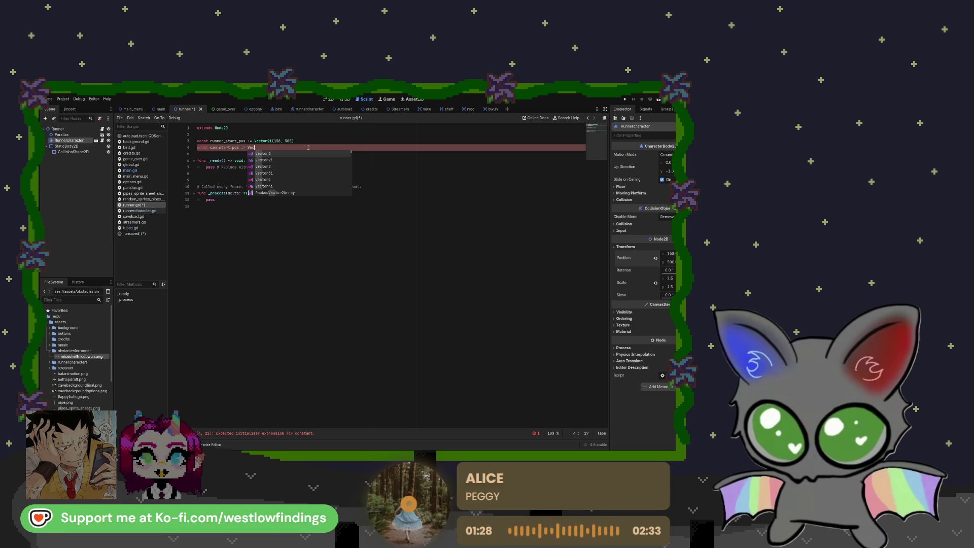
{"action": "type", "text": "tor2i"}
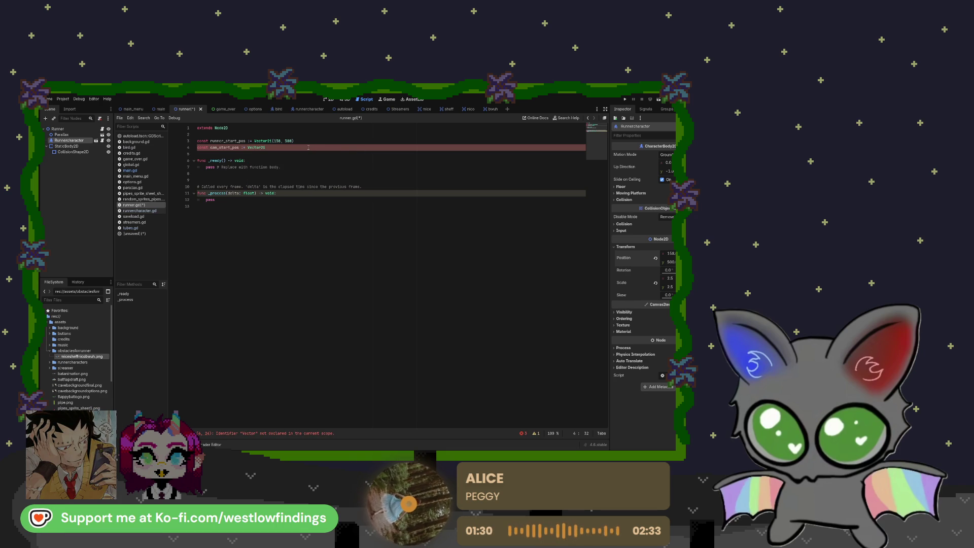
{"action": "type", "text": "("}
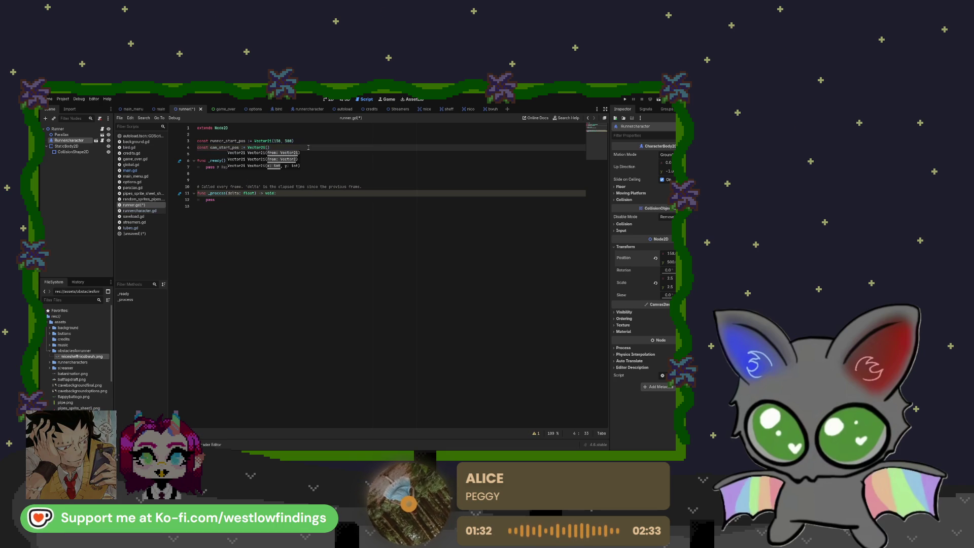
Add a Camera2D node under Runner and drag it over the cave level.
{"action": "left_click", "coordinate": [328, 99]}
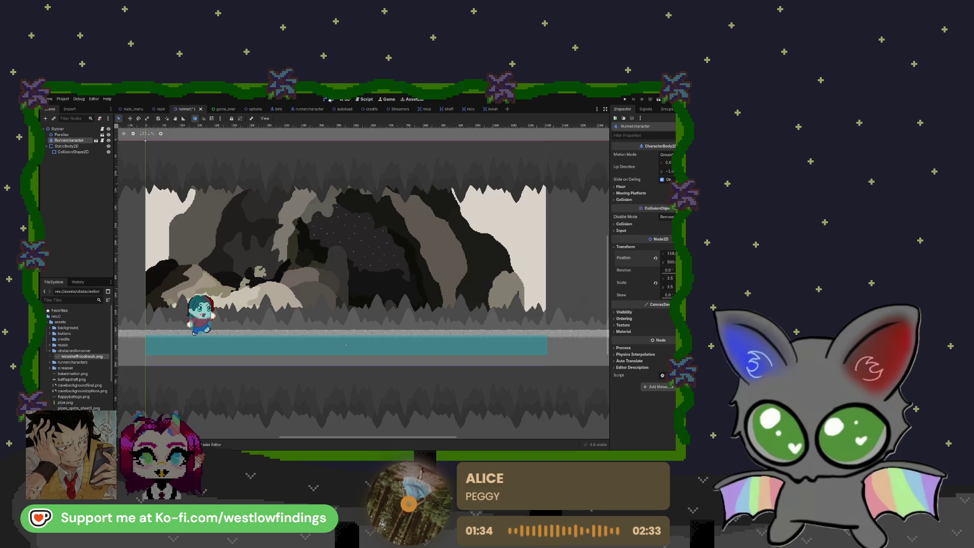
{"action": "left_click", "coordinate": [57, 129]}
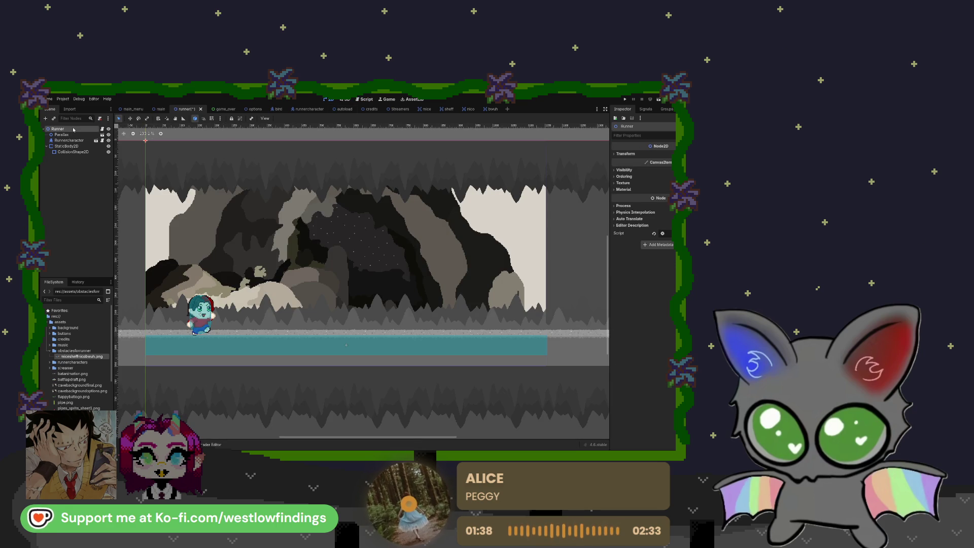
{"action": "key", "text": "Return"}
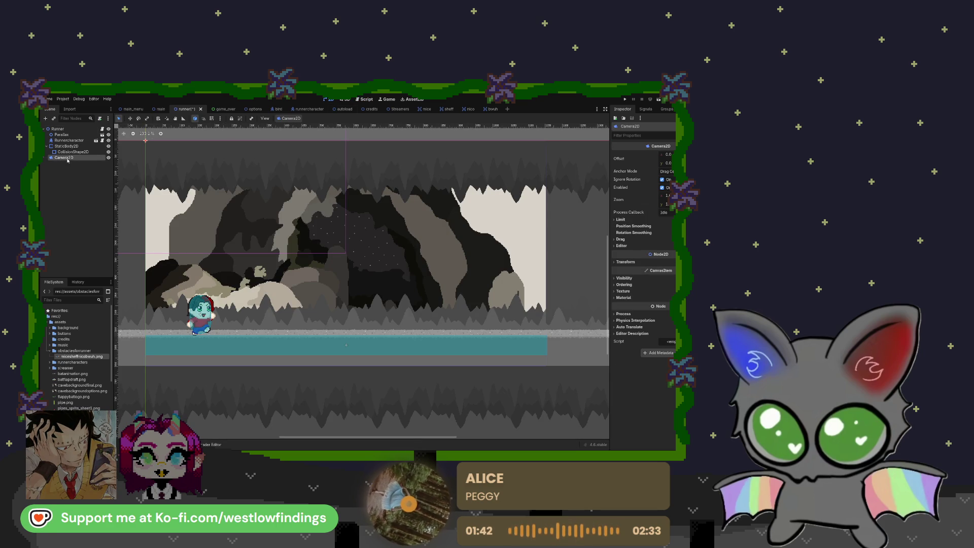
{"action": "scroll", "coordinate": [281, 213], "scroll_direction": "down", "scroll_amount": 3}
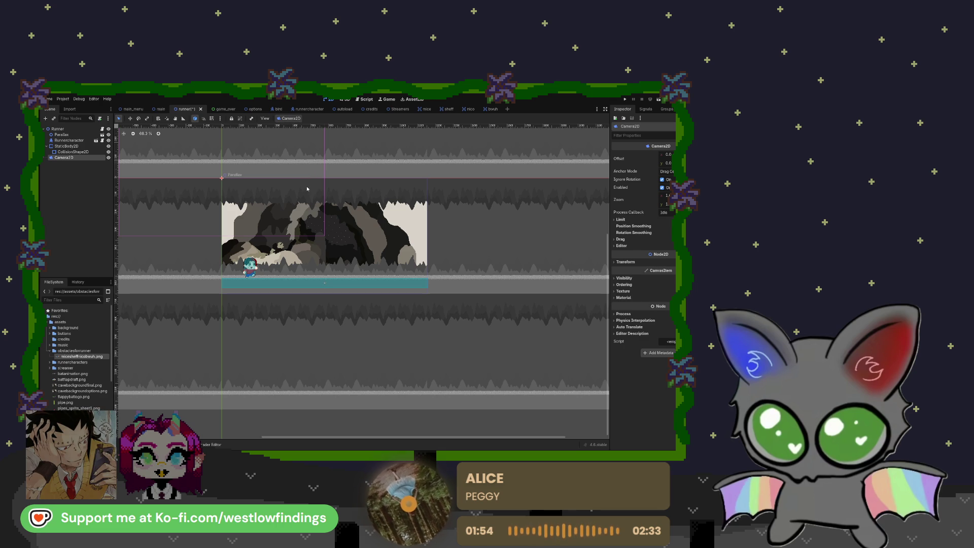
{"action": "key", "text": "w"}
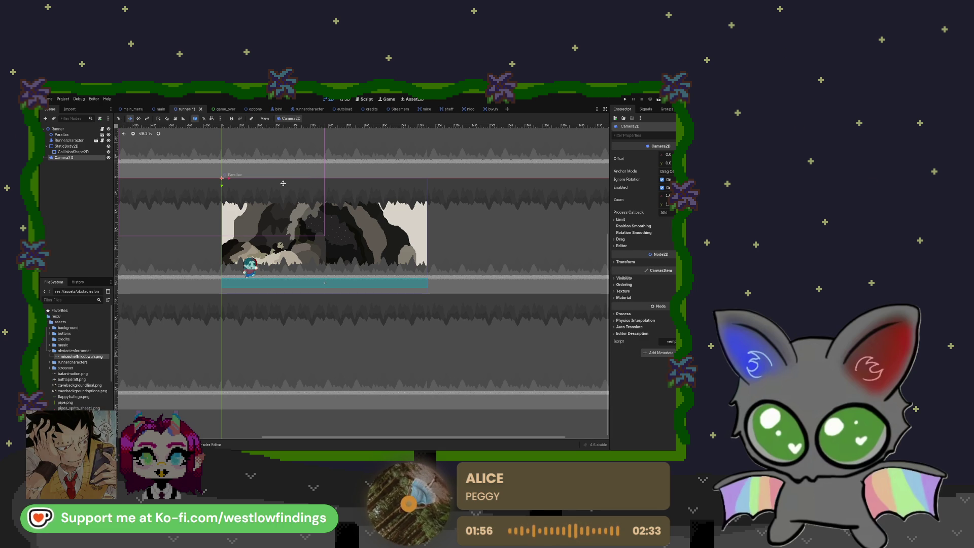
{"action": "left_click_drag", "start_coordinate": [229, 186], "coordinate": [333, 242]}
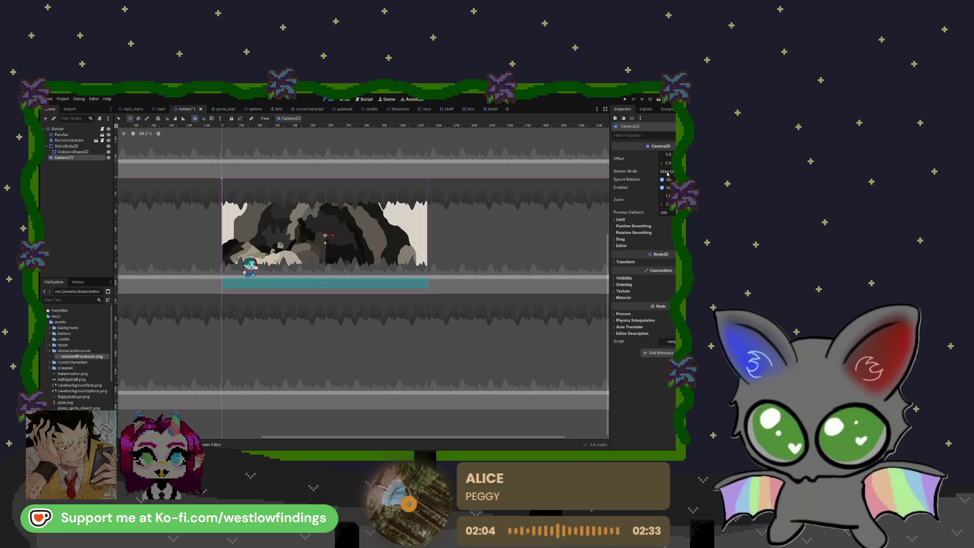
Check the Camera2D's Transform position while zooming out over the whole cave level.
{"action": "left_click", "coordinate": [628, 261]}
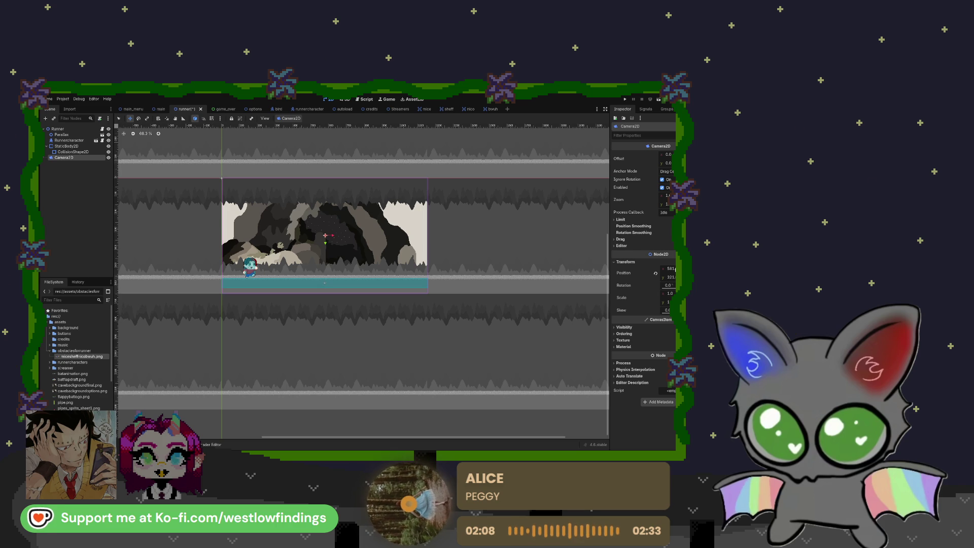
{"action": "scroll", "coordinate": [236, 177], "scroll_direction": "up", "scroll_amount": 5}
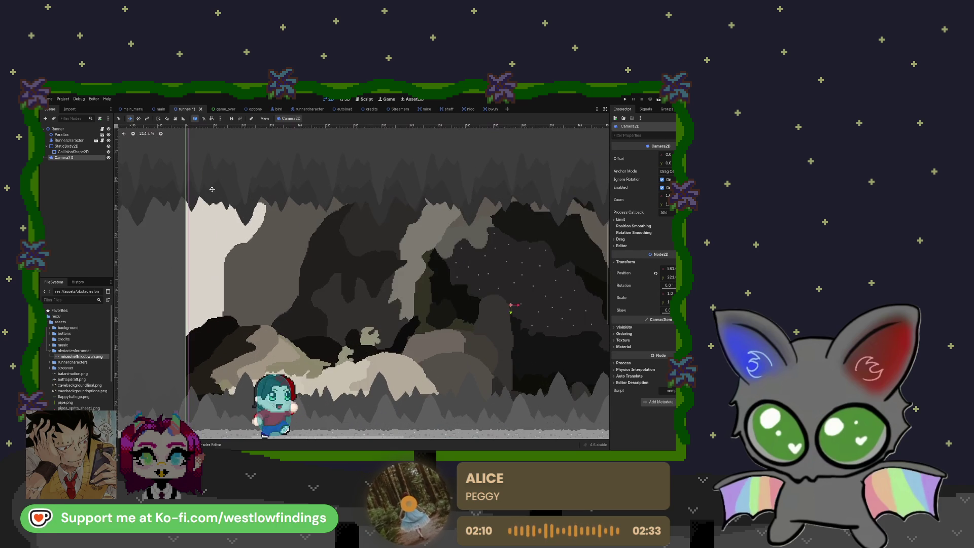
{"action": "left_click_drag", "start_coordinate": [236, 178], "coordinate": [330, 262]}
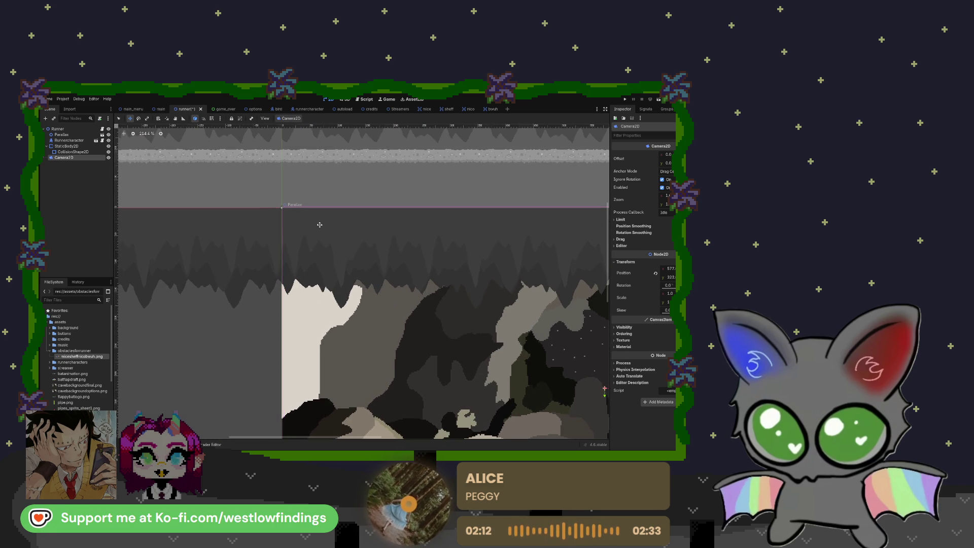
{"action": "scroll", "coordinate": [335, 230], "scroll_direction": "down", "scroll_amount": 3}
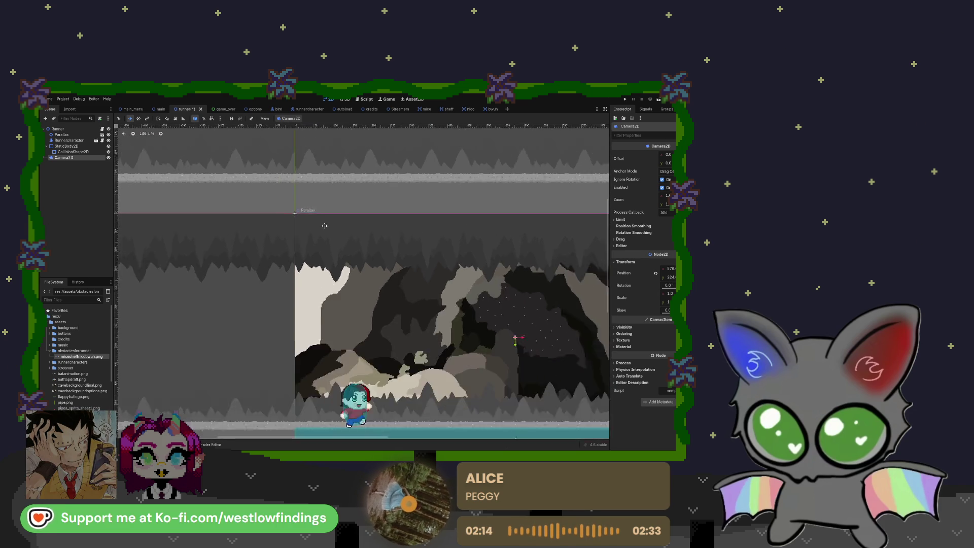
{"action": "scroll", "coordinate": [386, 253], "scroll_direction": "down", "scroll_amount": 1}
{"action": "left_click_drag", "start_coordinate": [386, 254], "coordinate": [306, 234]}
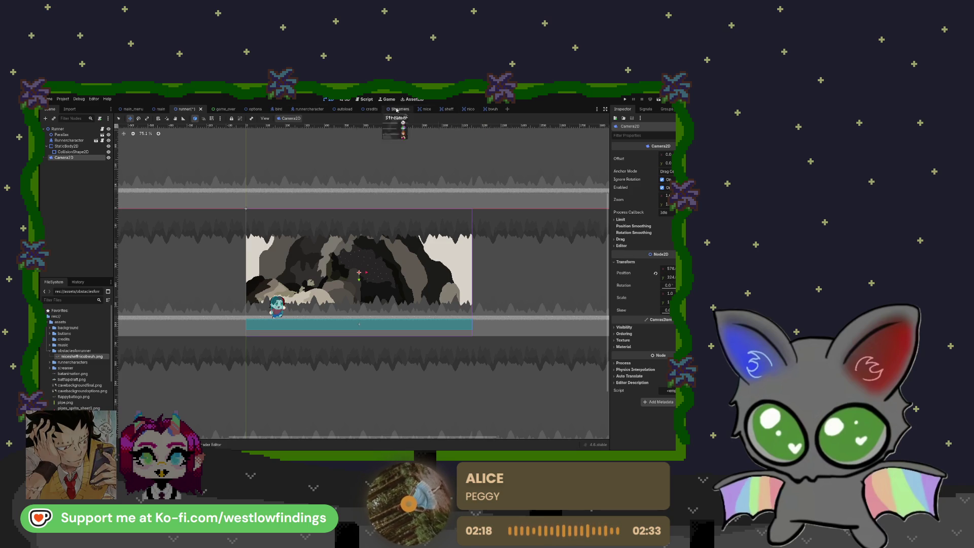
{"action": "left_click", "coordinate": [365, 100]}
{"action": "type", "text": "const cam_start_pos := Vector2(57"}
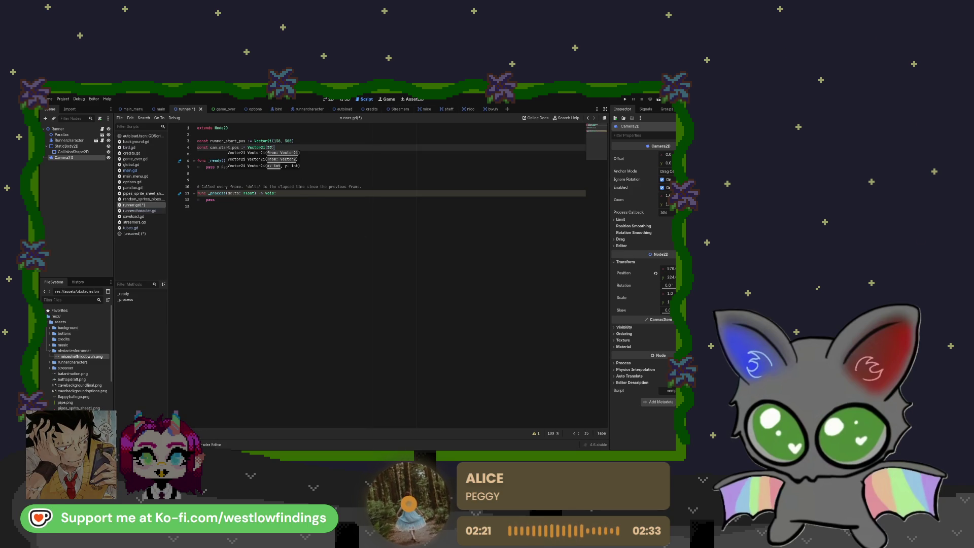
Complete cam_start_pos as Vector2i(576, 324) to match the camera's position.
{"action": "type", "text": "6,"}
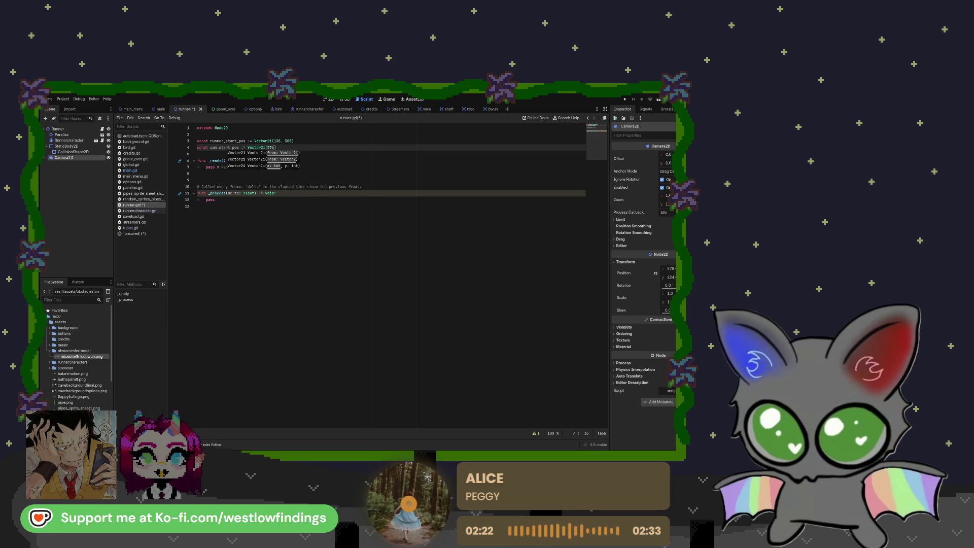
{"action": "type", "text": " 324"}
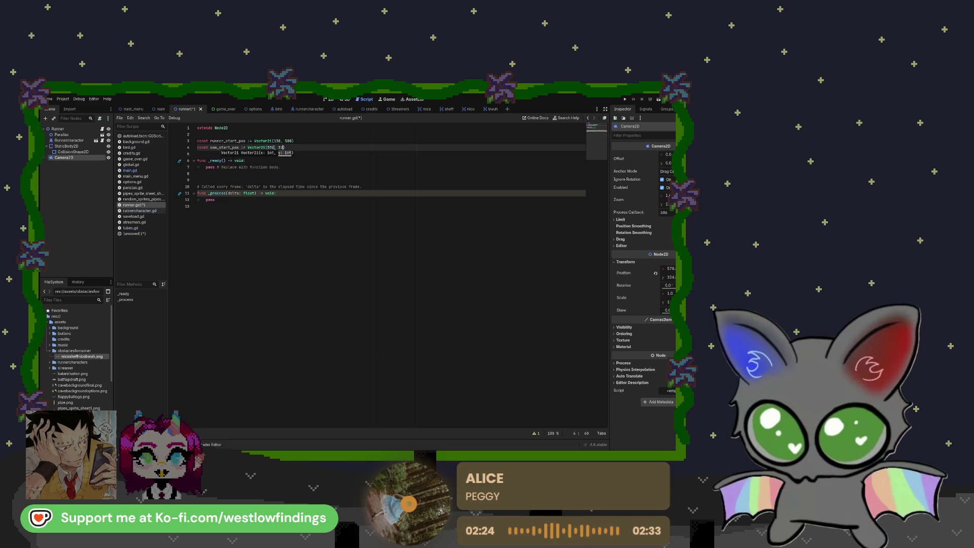
{"action": "type", "text": ")"}
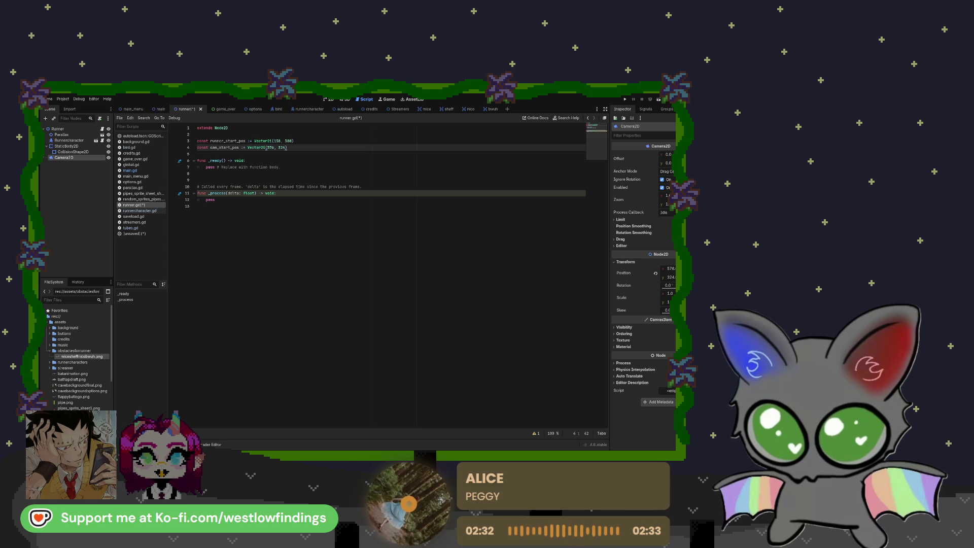
{"action": "left_click", "coordinate": [297, 153]}
Below the constants, declare var speed : float and const START_SPEED : float 10.0.
{"action": "key", "text": "Return"}
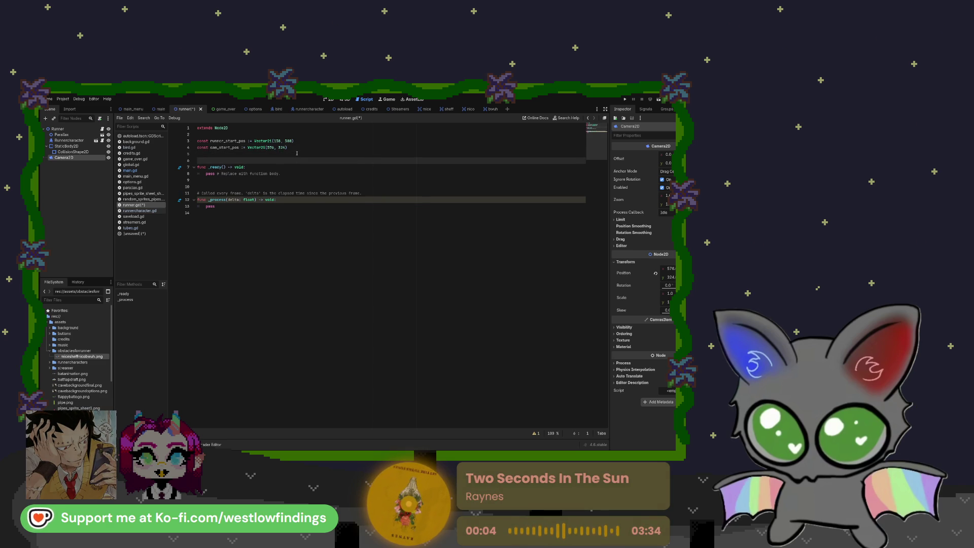
{"action": "key", "text": "Return"}
{"action": "key", "text": "Up"}
{"action": "type", "text": "var "}
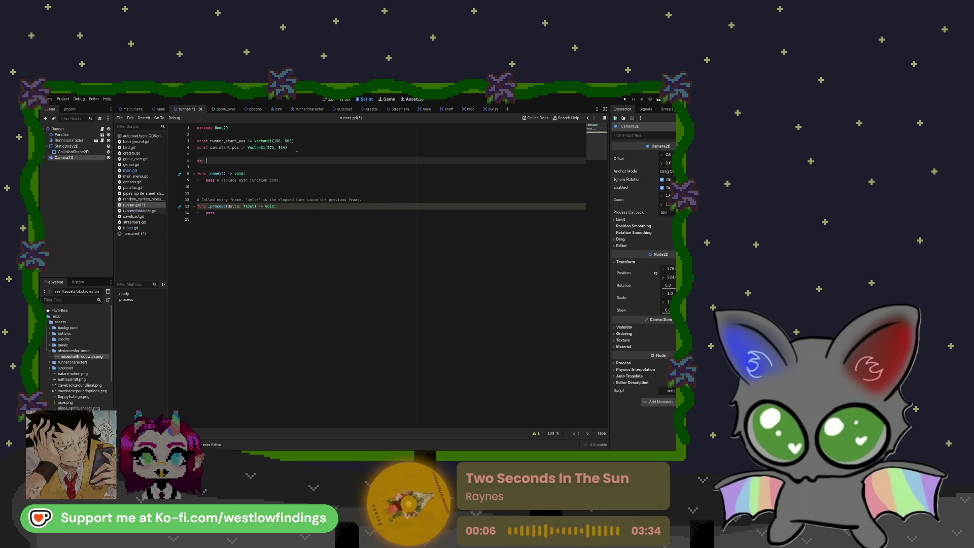
{"action": "type", "text": "speed : floa"}
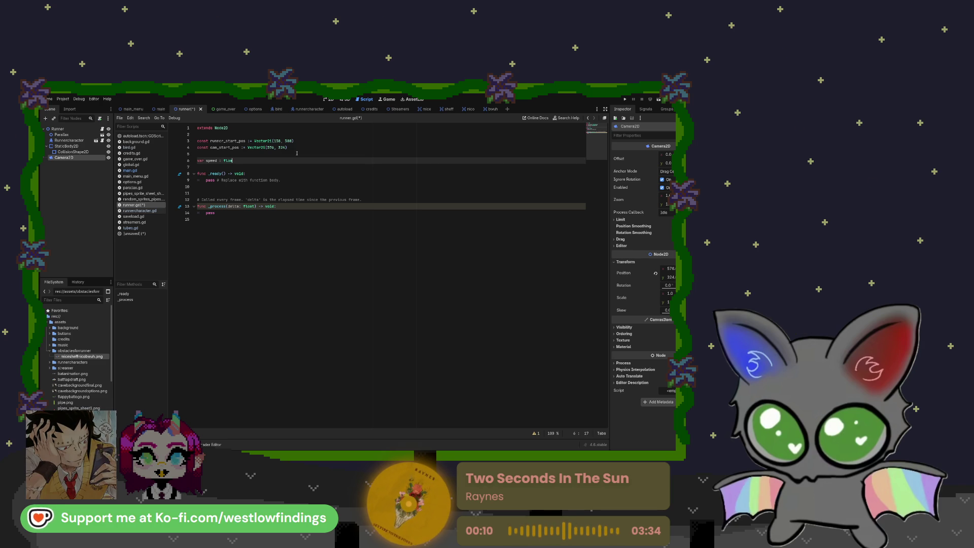
{"action": "type", "text": "t"}
{"action": "key", "text": "Return"}
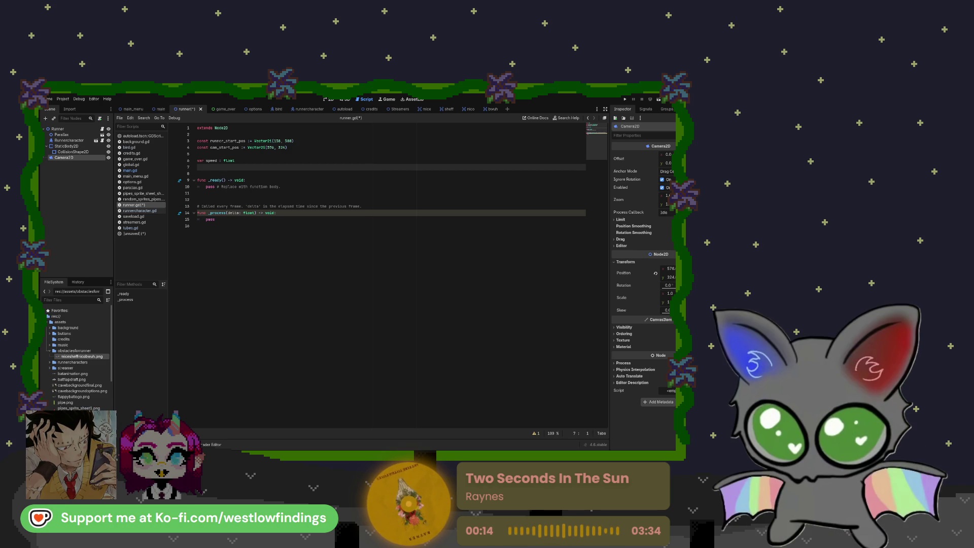
{"action": "type", "text": "const"}
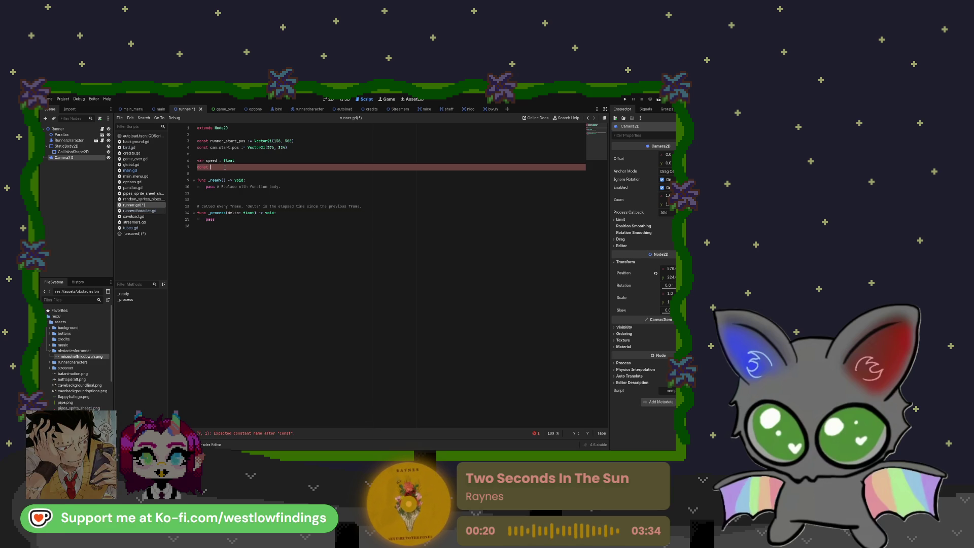
{"action": "type", "text": " start"}
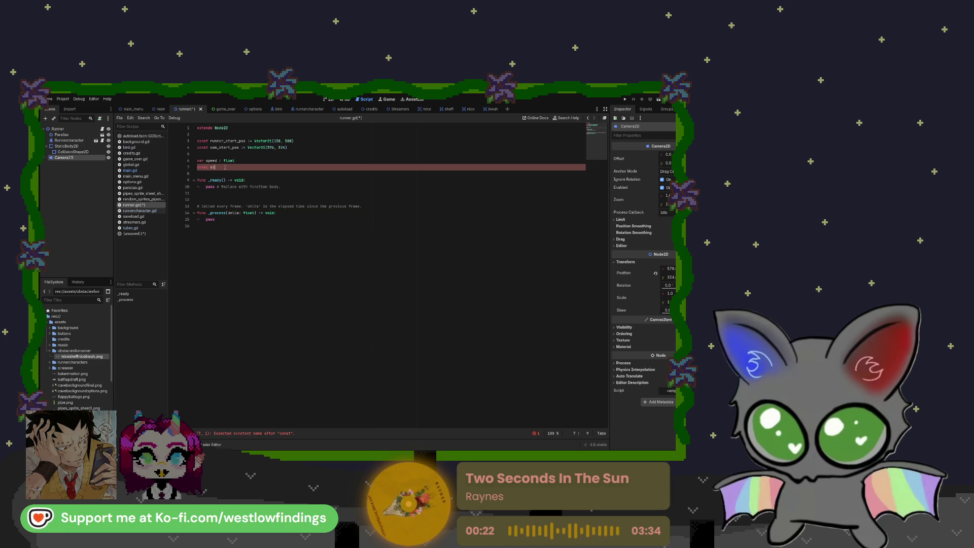
{"action": "key", "text": "BackSpace"}
{"action": "key", "text": "BackSpace"}
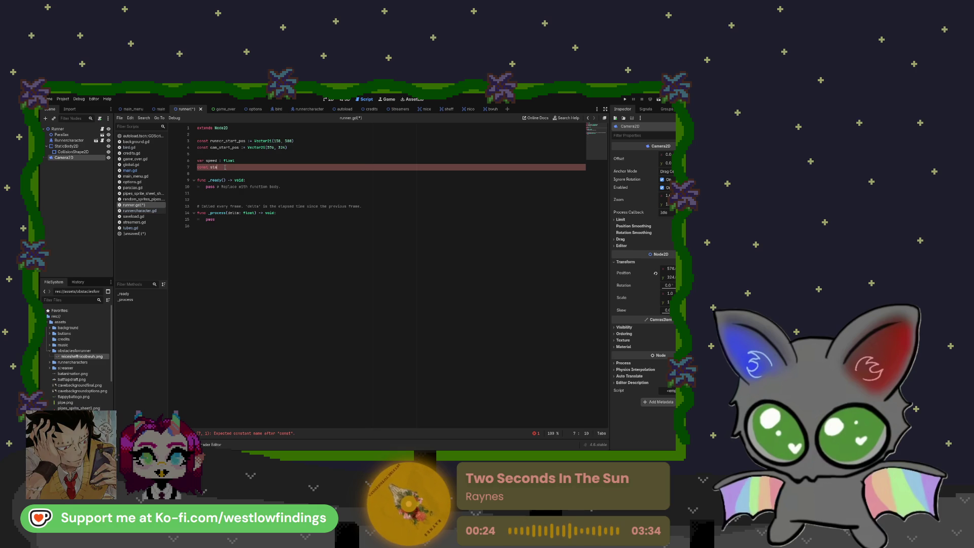
{"action": "type", "text": "START"}
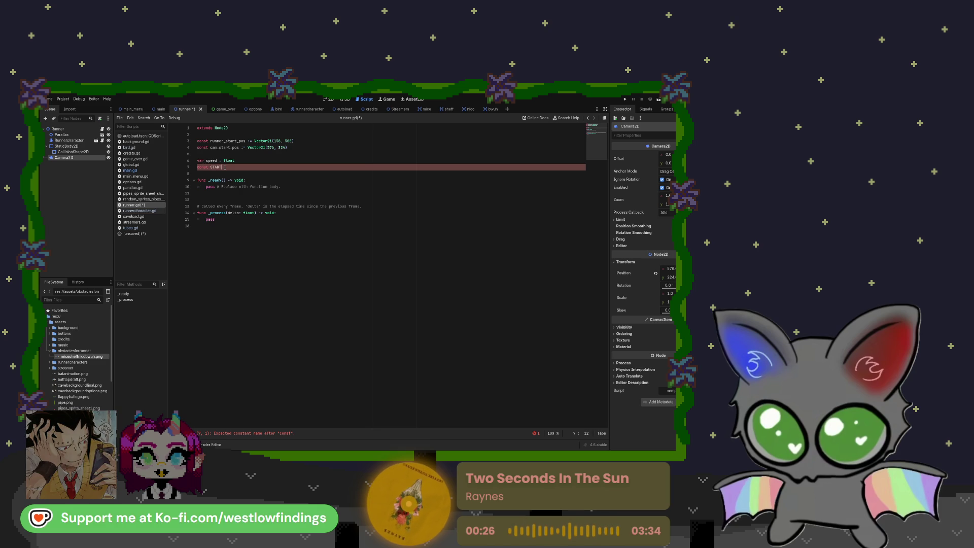
{"action": "type", "text": "_SPEED : "}
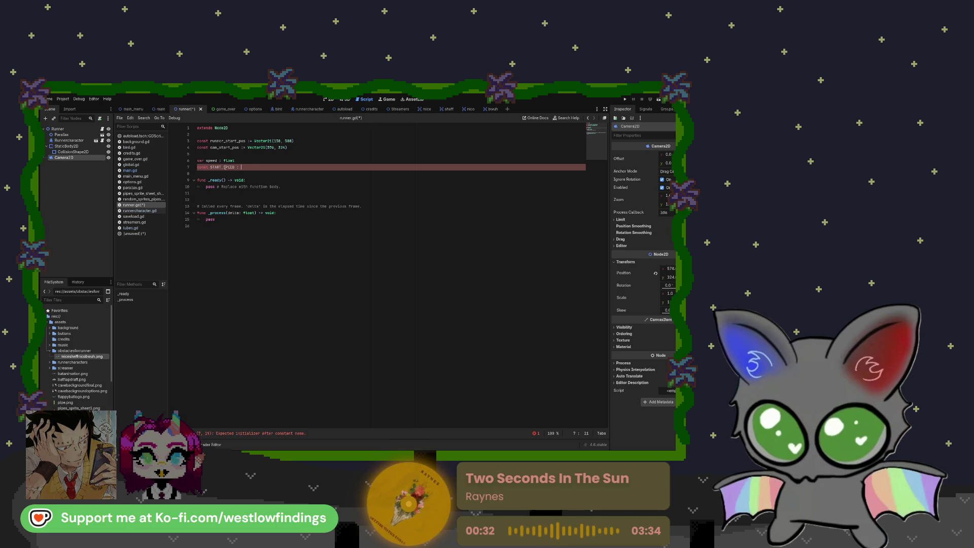
{"action": "type", "text": "float 1"}
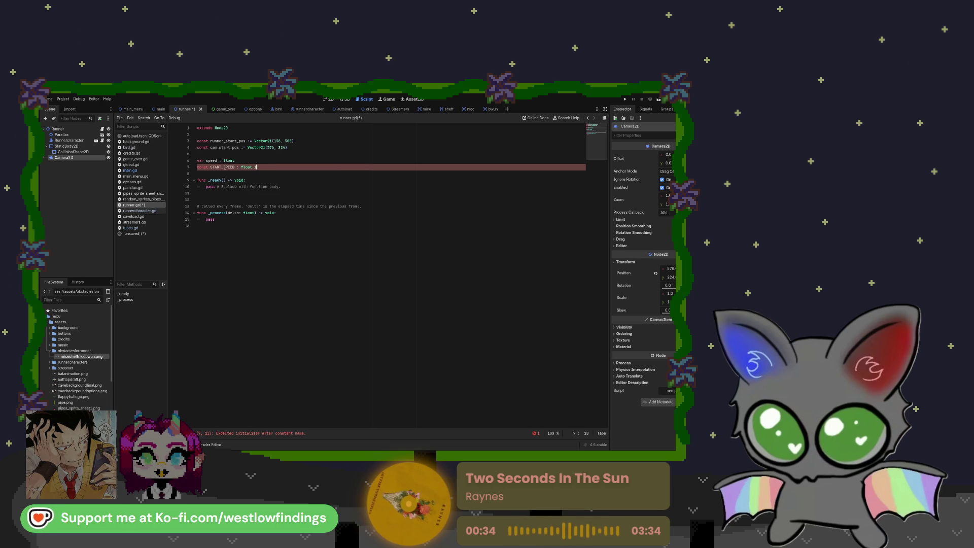
{"action": "type", "text": "0.0"}
{"action": "key", "text": "Return"}
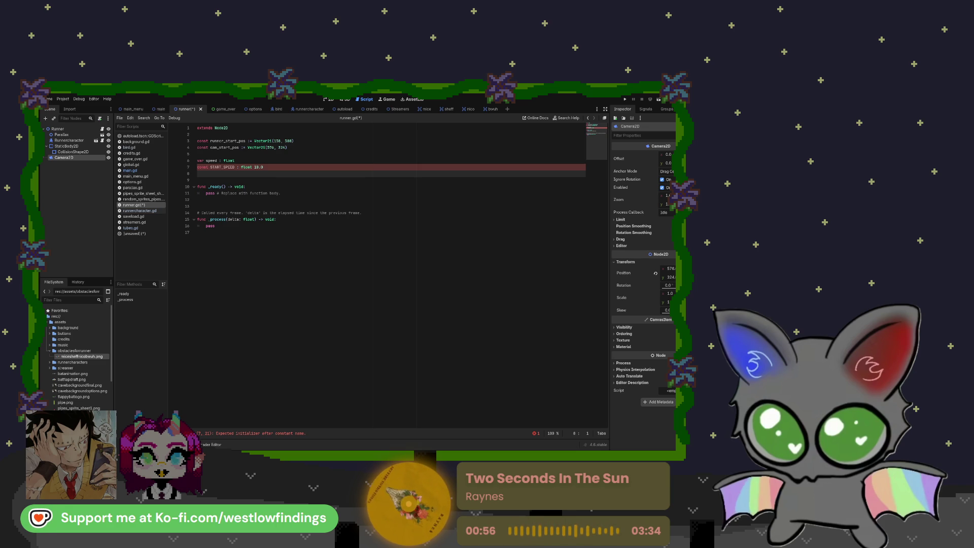
Read the START_SPEED initializer error and begin declaring const MAX_SPEED.
{"action": "left_click", "coordinate": [238, 168]}
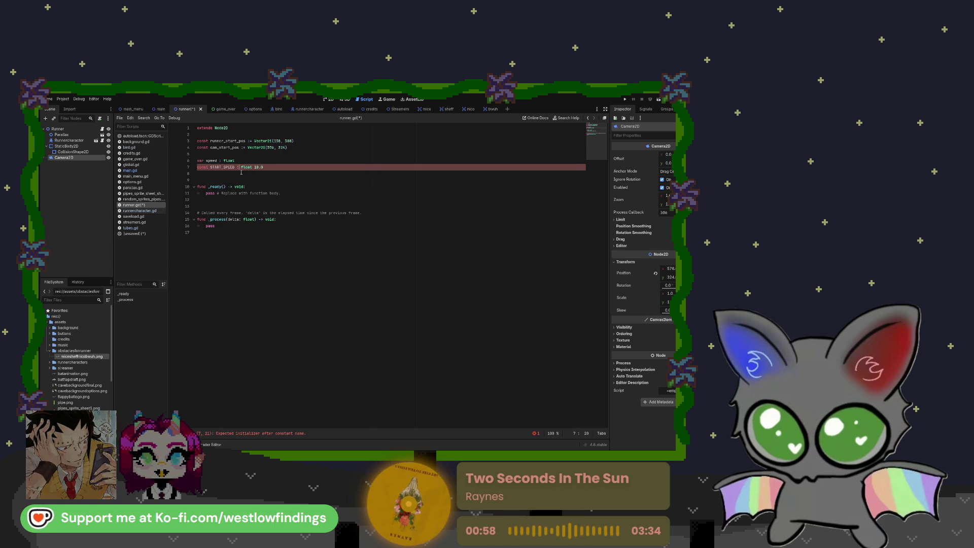
{"action": "type", "text": "="}
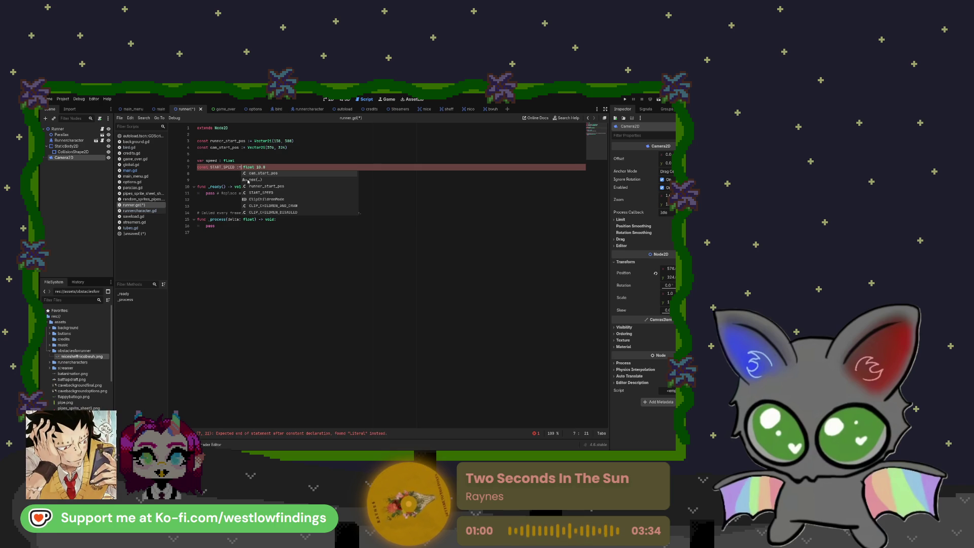
{"action": "left_click", "coordinate": [220, 180]}
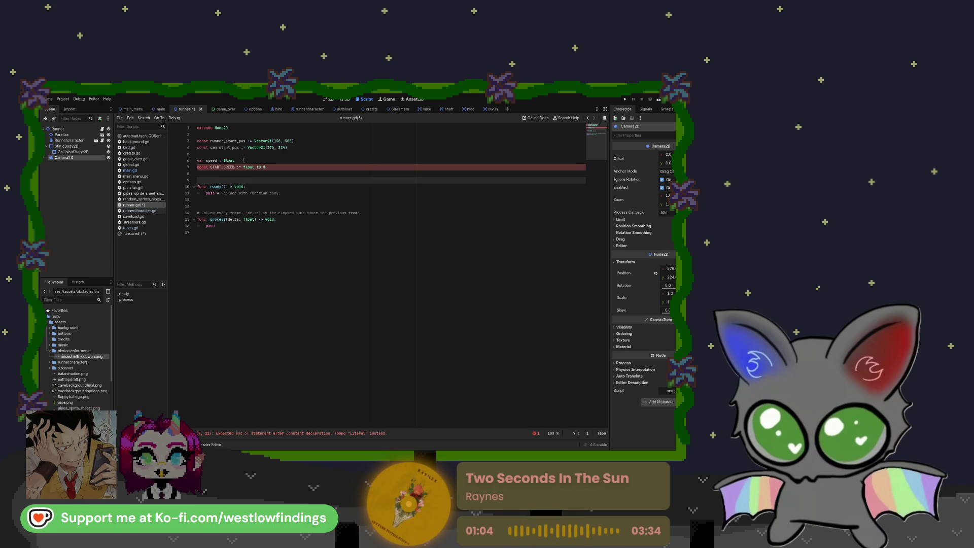
{"action": "left_click", "coordinate": [242, 167]}
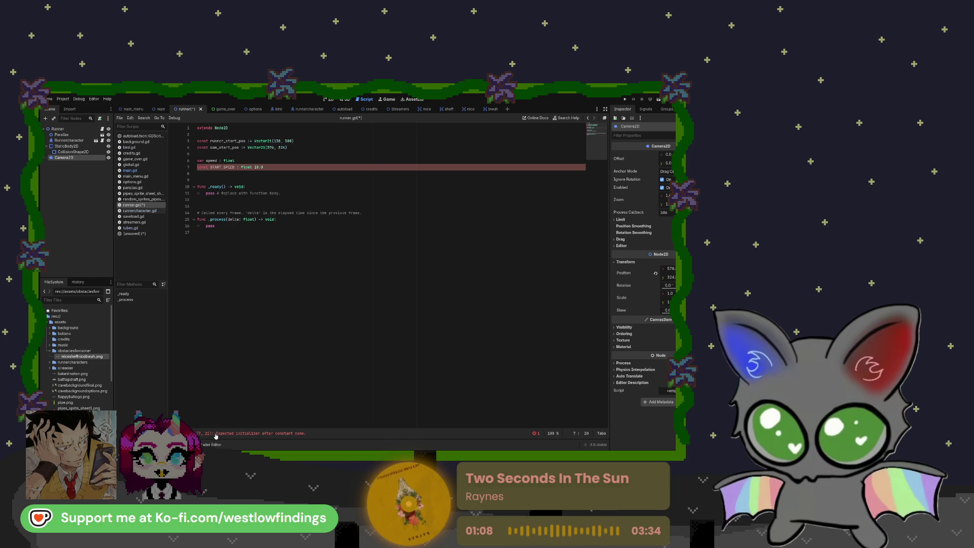
{"action": "left_click_drag", "start_coordinate": [217, 433], "coordinate": [306, 434]}
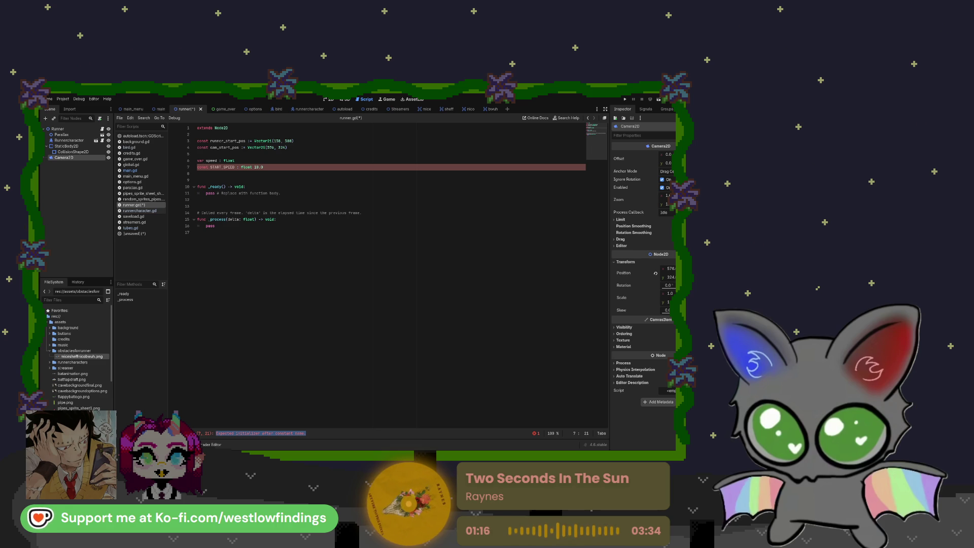
{"action": "left_click", "coordinate": [221, 174]}
{"action": "type", "text": "const "}
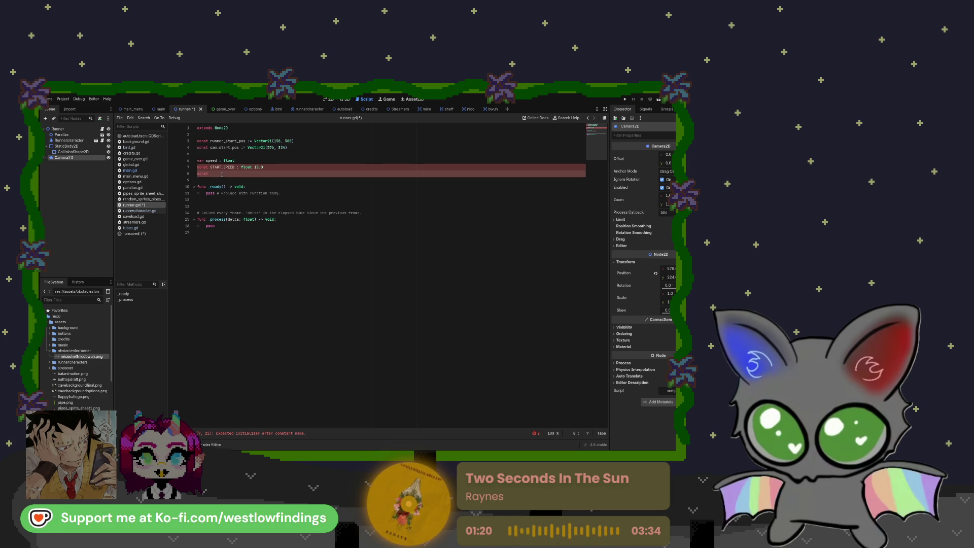
{"action": "type", "text": "MAX_"}
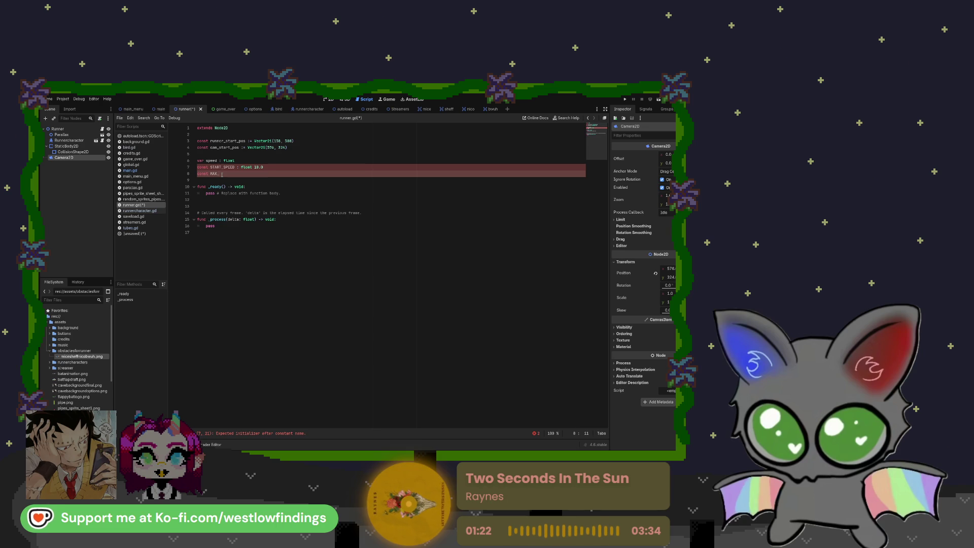
{"action": "type", "text": "SPEED"}
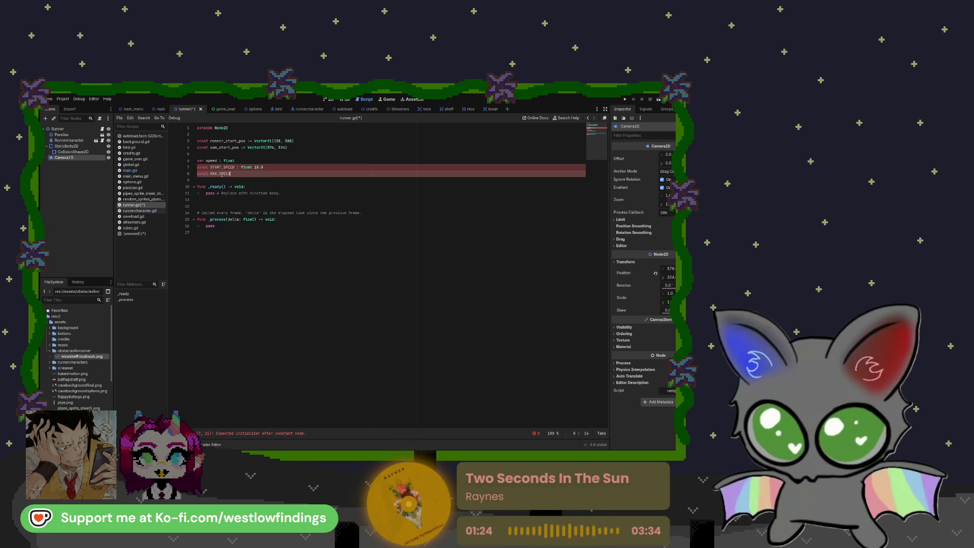
{"action": "type", "text": " : "}
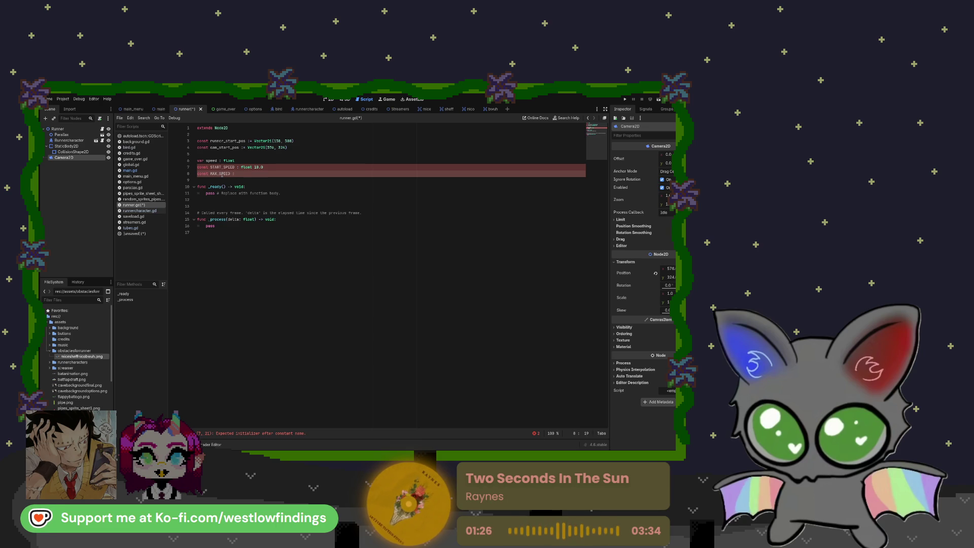
{"action": "type", "text": "INT"}
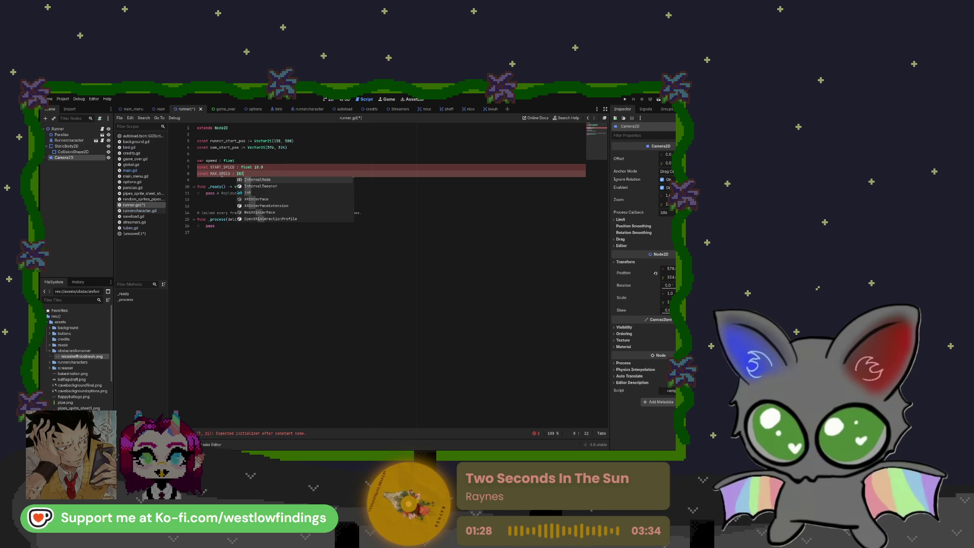
Complete line 8 as const MAX_SPEED : int = 25 and read the initializer error.
{"action": "key", "text": "BackSpace"}
{"action": "key", "text": "BackSpace"}
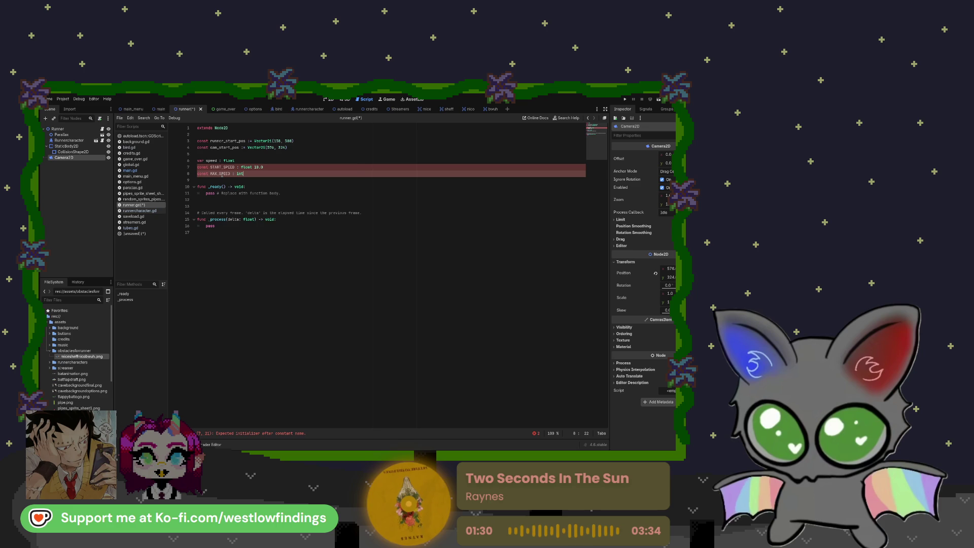
{"action": "type", "text": "int "}
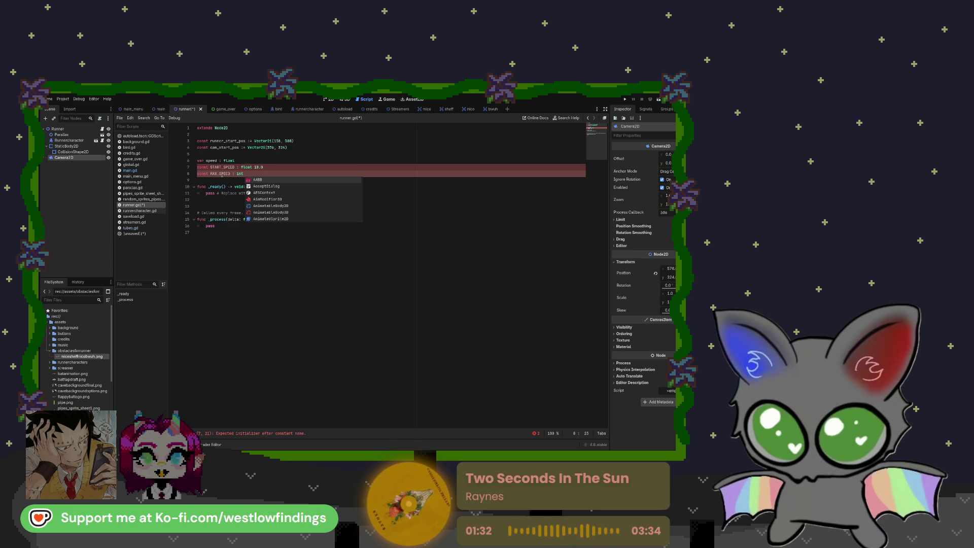
{"action": "type", "text": "= 25"}
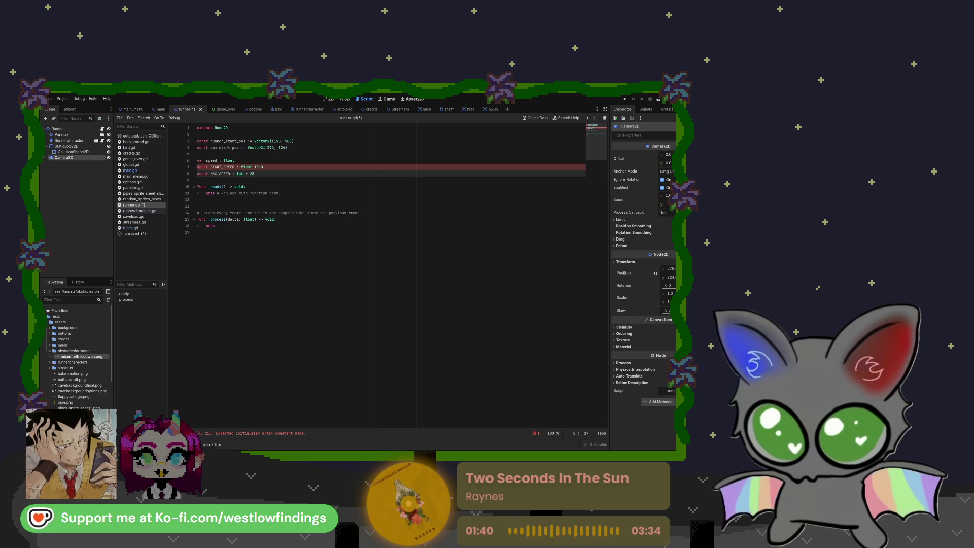
{"action": "left_click_drag", "start_coordinate": [215, 433], "coordinate": [306, 433]}
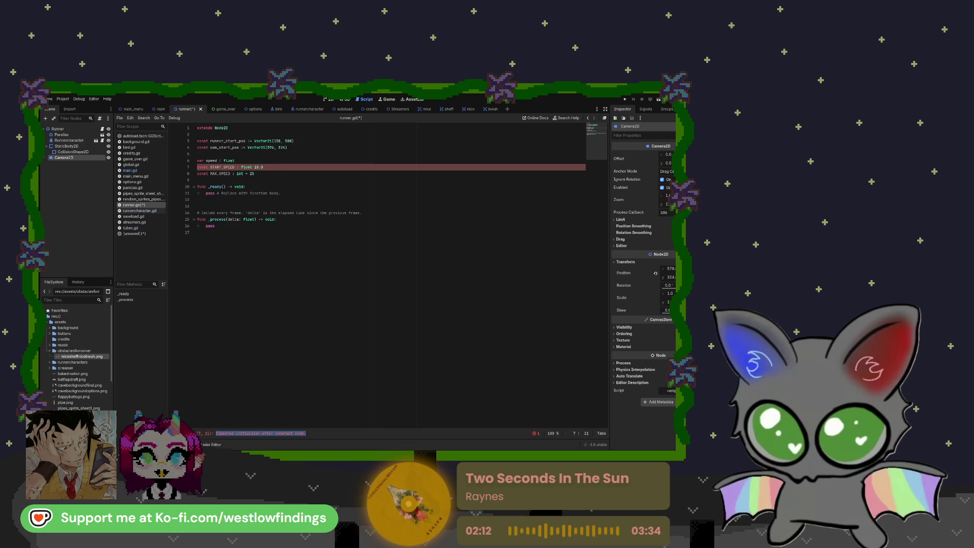
Remove the trailing semicolon from the var speed : float line.
{"action": "left_click", "coordinate": [266, 167]}
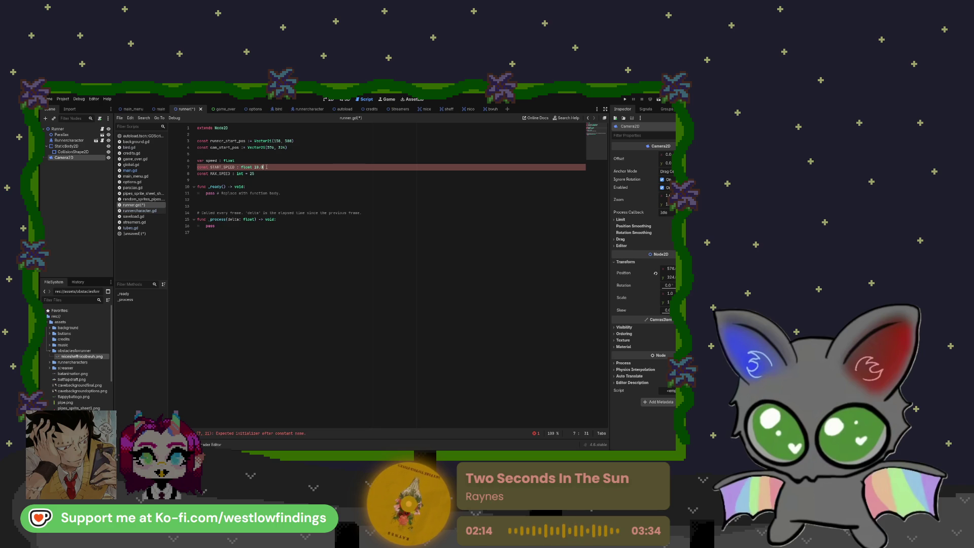
{"action": "type", "text": ";"}
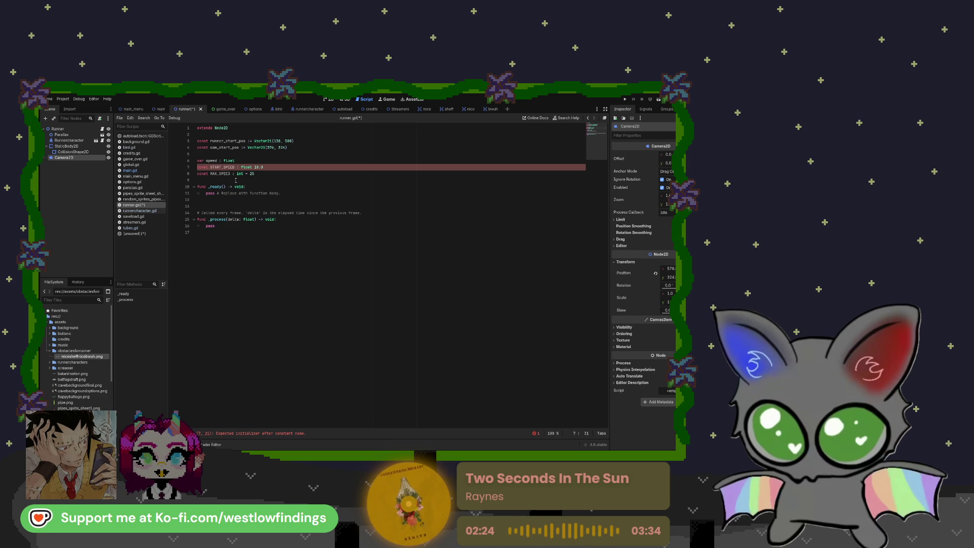
{"action": "left_click", "coordinate": [243, 160]}
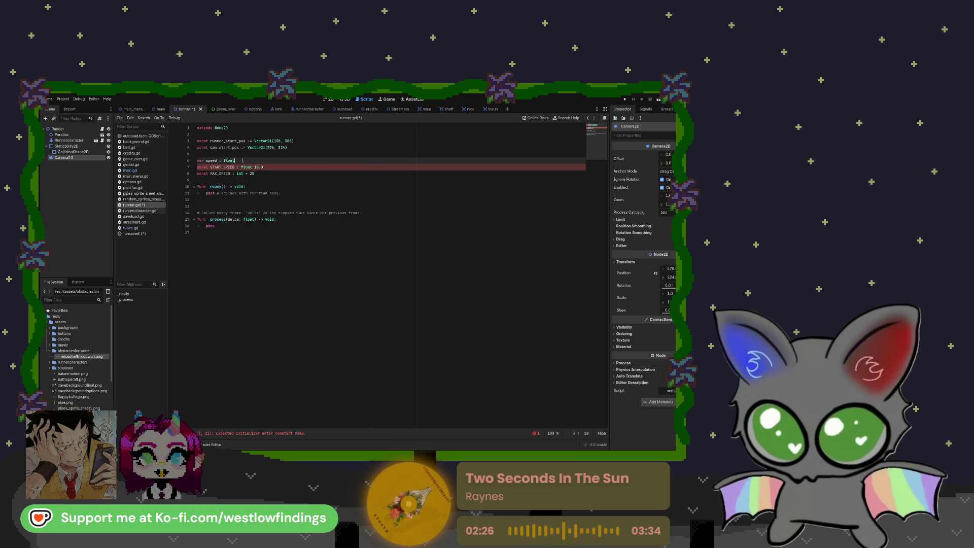
{"action": "key", "text": "BackSpace"}
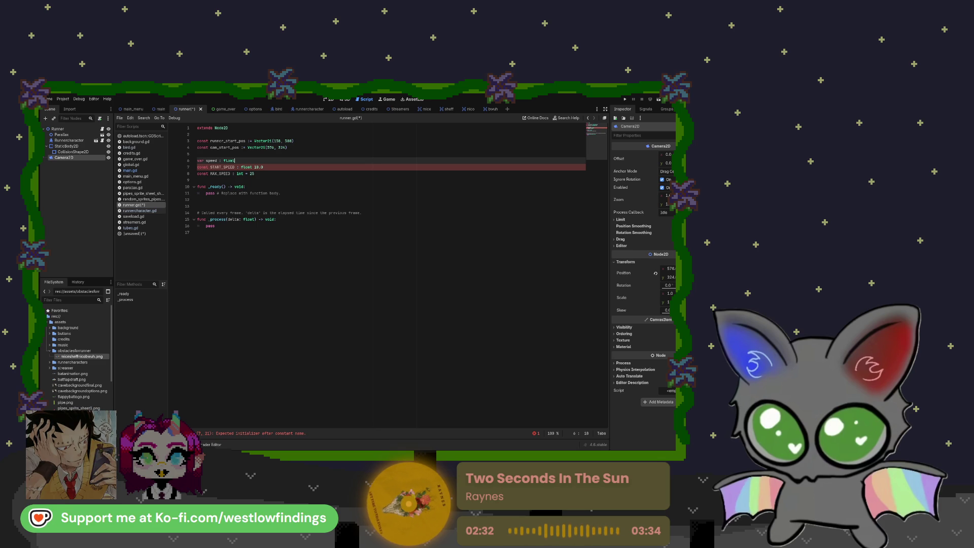
Insert the missing = so START_SPEED is assigned float 10.0.
{"action": "left_click_drag", "start_coordinate": [263, 167], "coordinate": [197, 168]}
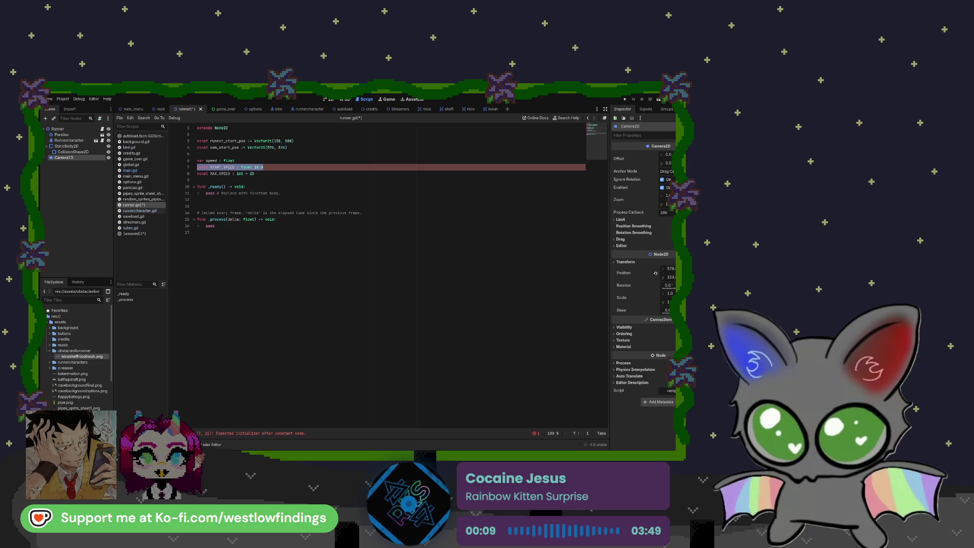
{"action": "left_click", "coordinate": [241, 167]}
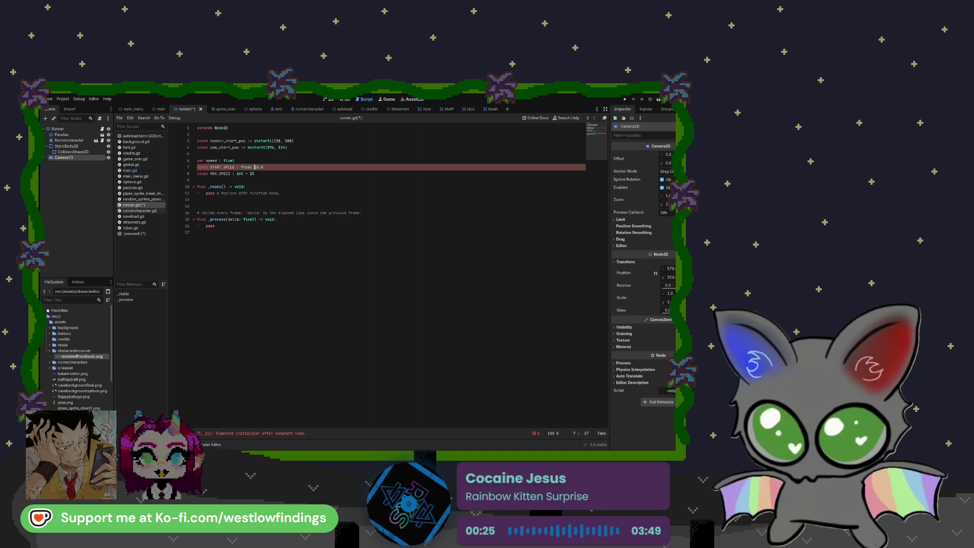
{"action": "type", "text": "="}
{"action": "left_click", "coordinate": [247, 181]}
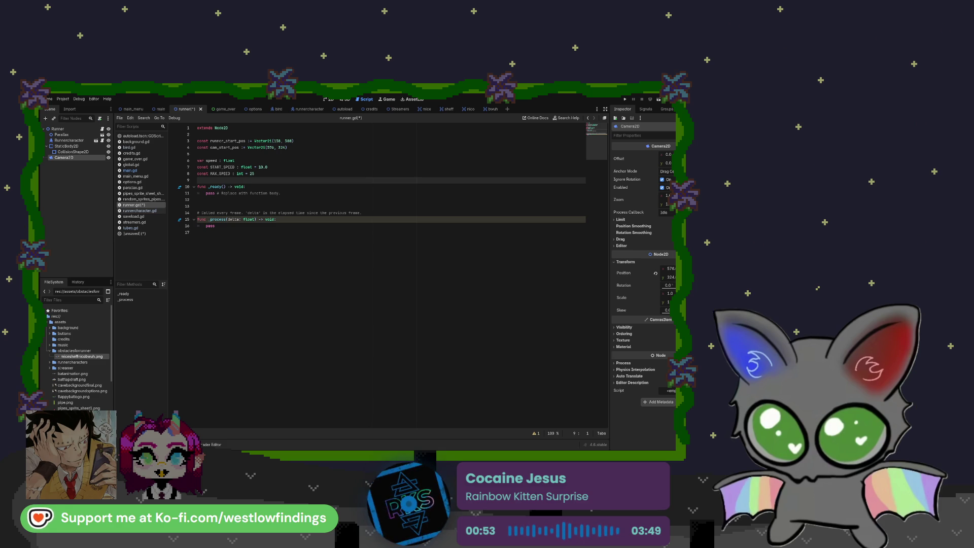
Add a func new_game(): header on empty line 13 above _process.
{"action": "left_click", "coordinate": [226, 232]}
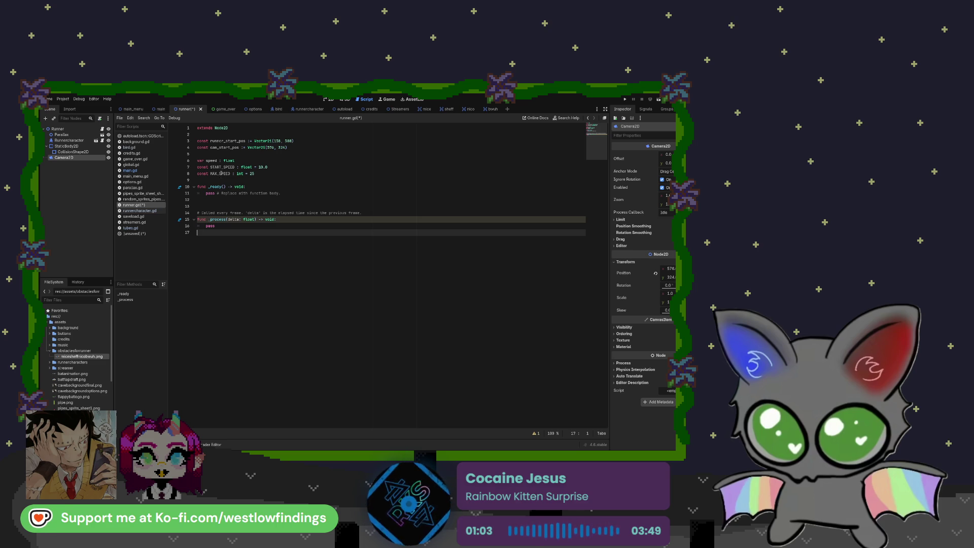
{"action": "left_click", "coordinate": [229, 204]}
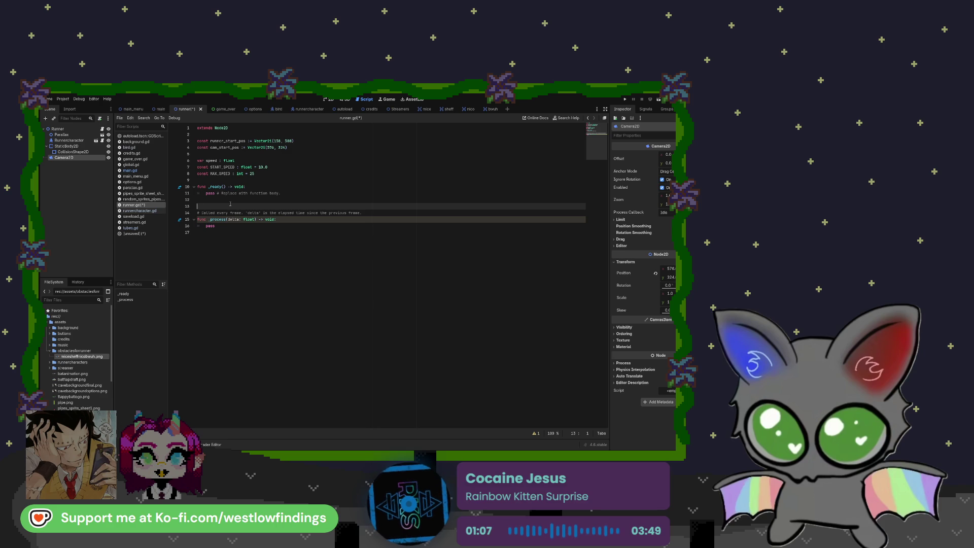
{"action": "type", "text": "fun"}
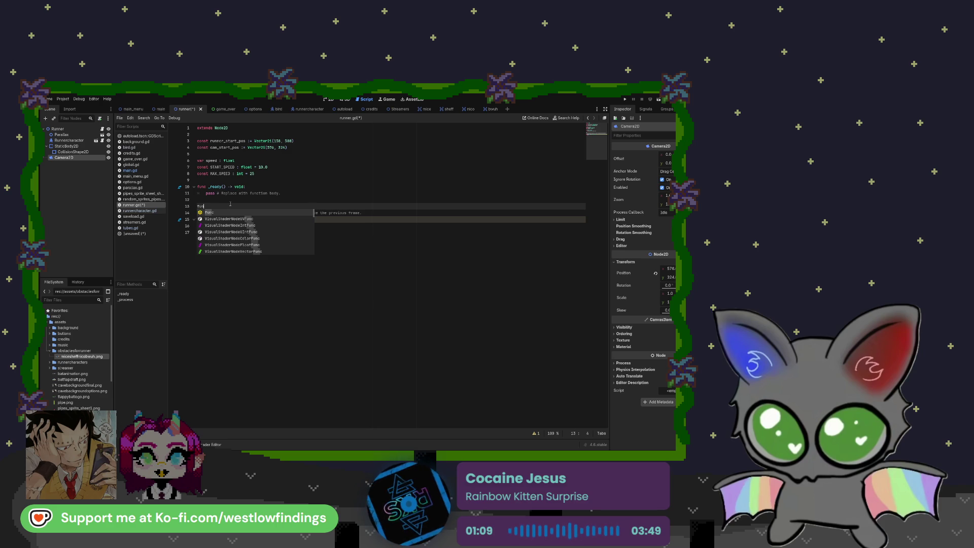
{"action": "type", "text": "c "}
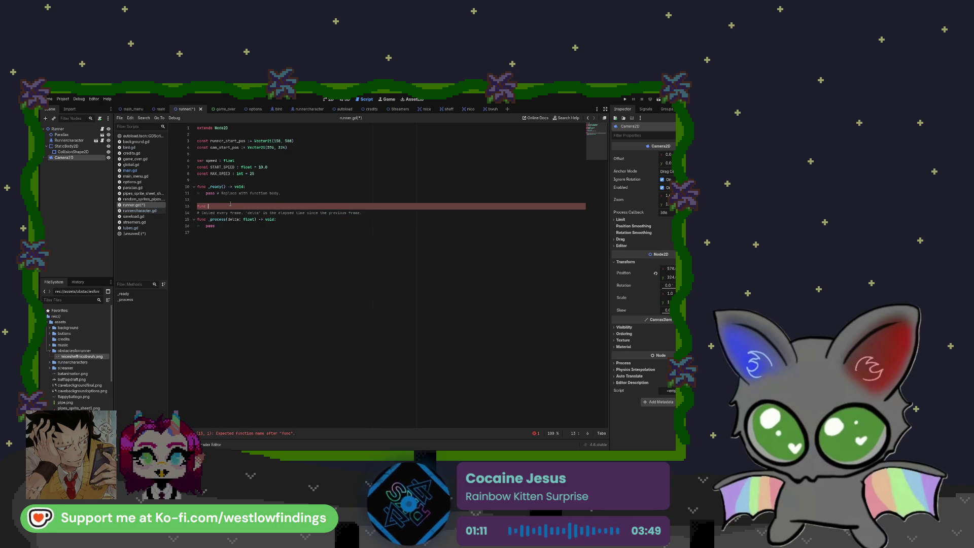
{"action": "type", "text": "new_game("}
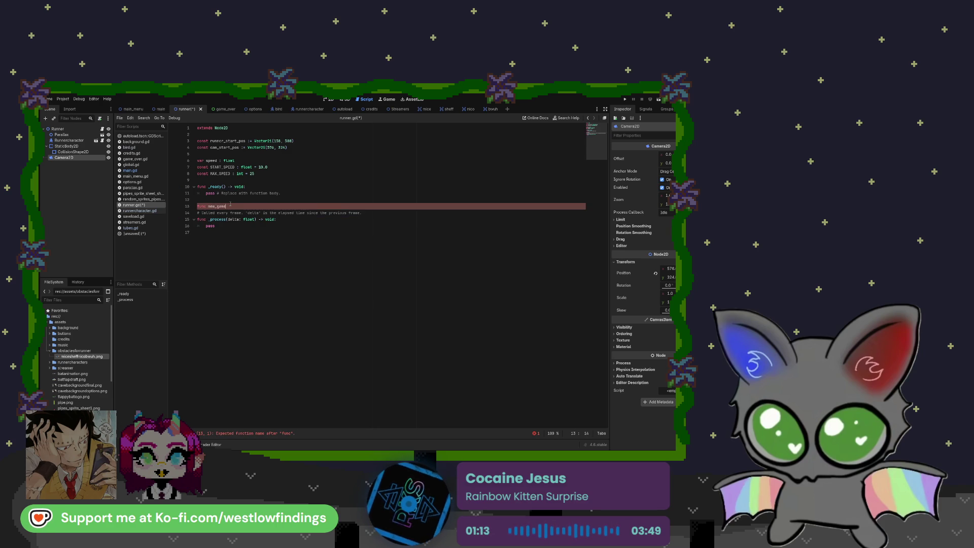
{"action": "type", "text": ")"}
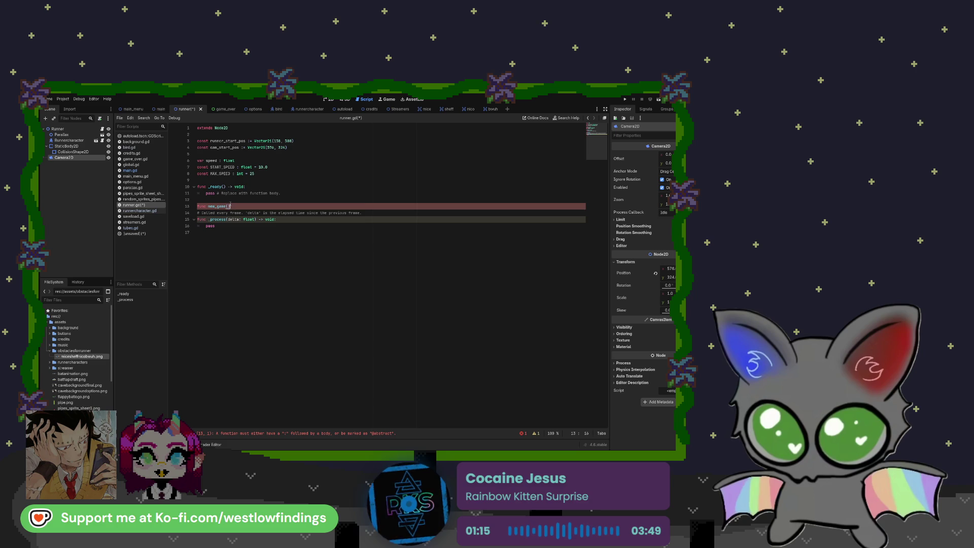
{"action": "type", "text": ":"}
{"action": "key", "text": "Return"}
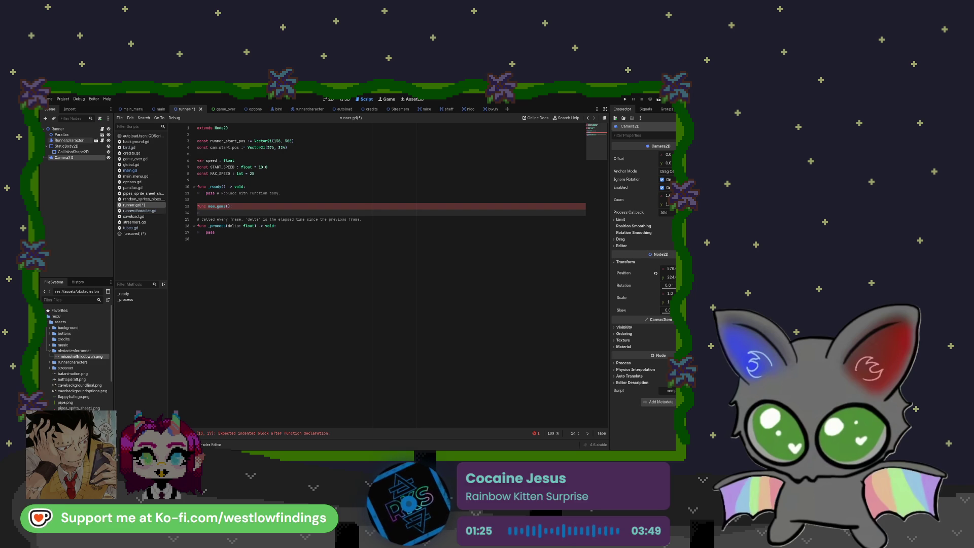
In new_game(), set $Runnercharacter.position = runner_start_pos.
{"action": "mouse_move", "coordinate": [69, 140]}
{"action": "left_mouse_down"}
{"action": "mouse_move", "coordinate": [144, 155]}
{"action": "mouse_move", "coordinate": [241, 212]}
{"action": "mouse_move", "coordinate": [262, 213]}
{"action": "left_mouse_up"}
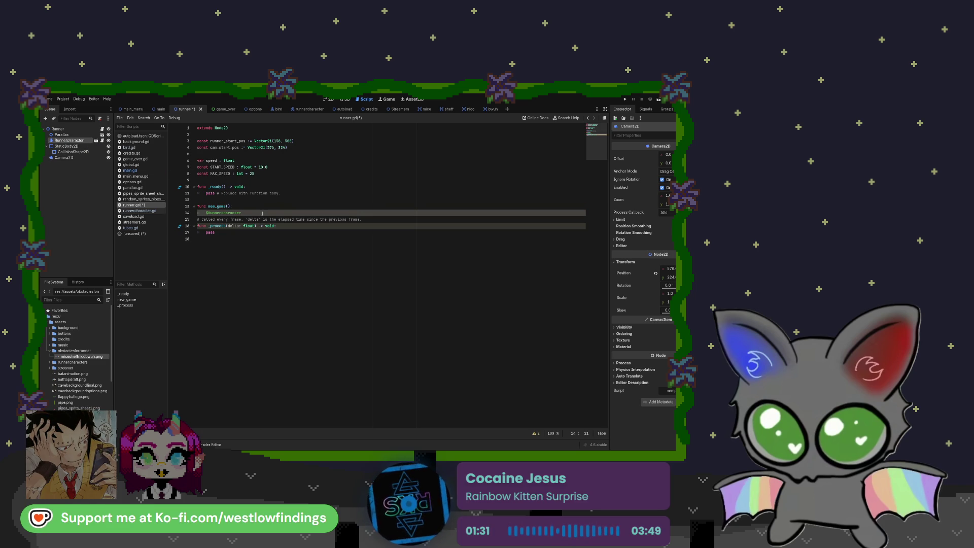
{"action": "type", "text": ".posi"}
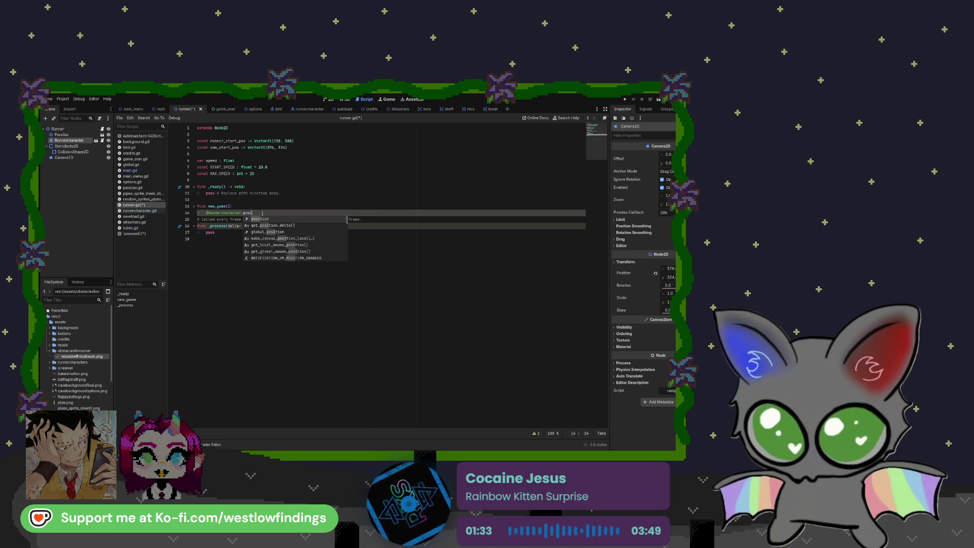
{"action": "key", "text": "Return"}
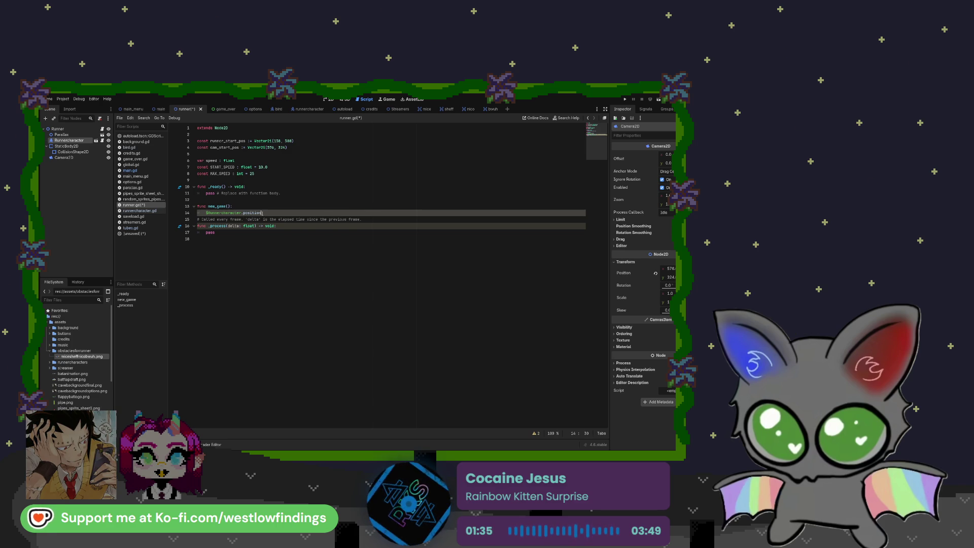
{"action": "type", "text": " = "}
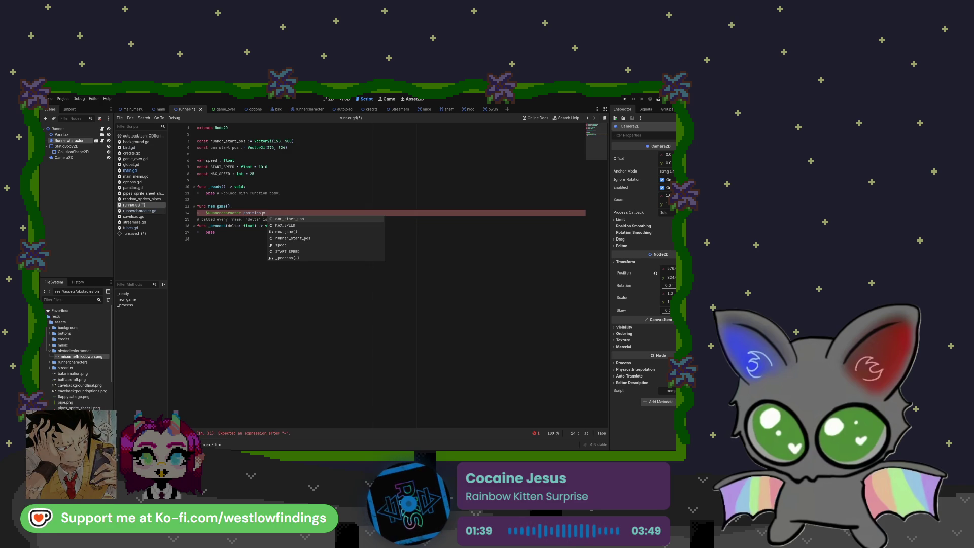
{"action": "type", "text": "runner"}
{"action": "key", "text": "Return"}
{"action": "key", "text": "Return"}
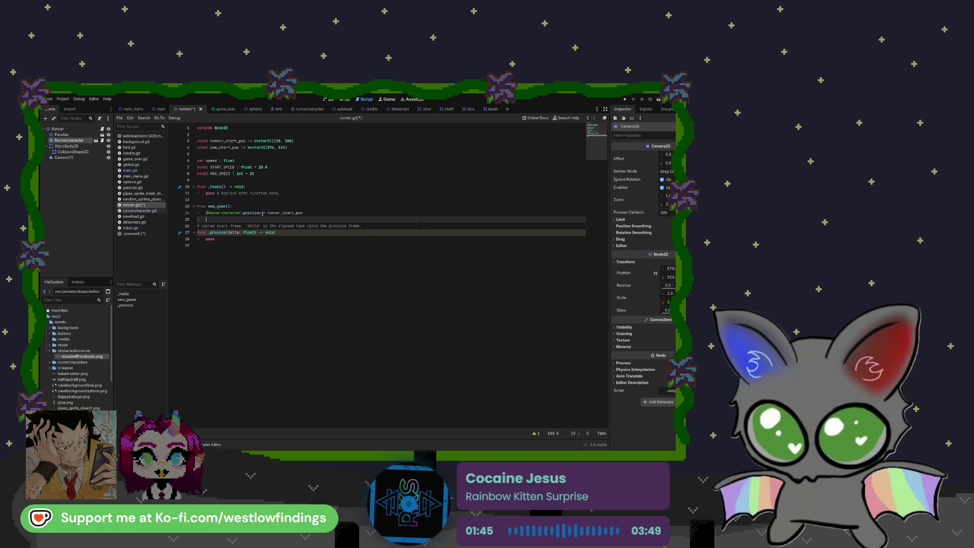
Reset $Runnercharacter.velocity to Vector2i(0, 0) on the next line.
{"action": "type", "text": "$Runnercharacter"}
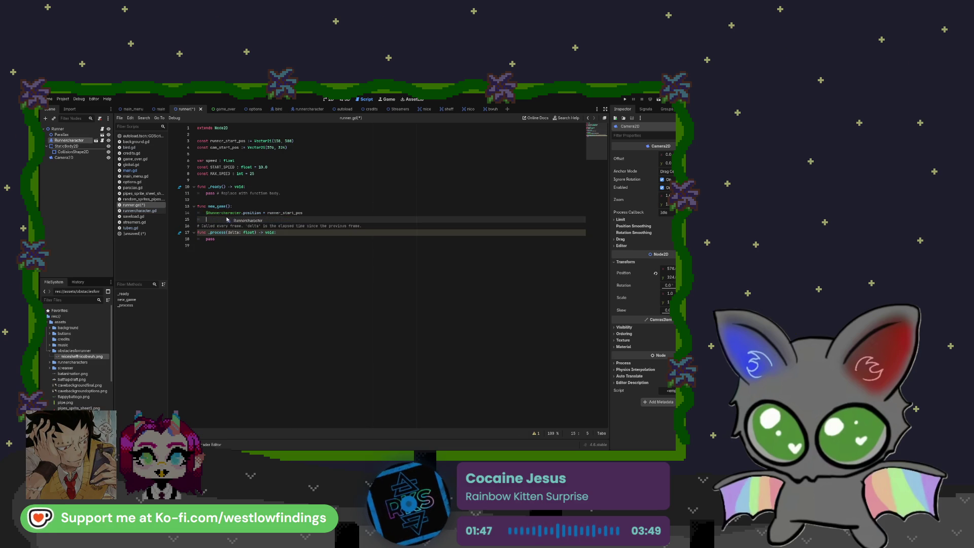
{"action": "left_click", "coordinate": [264, 220]}
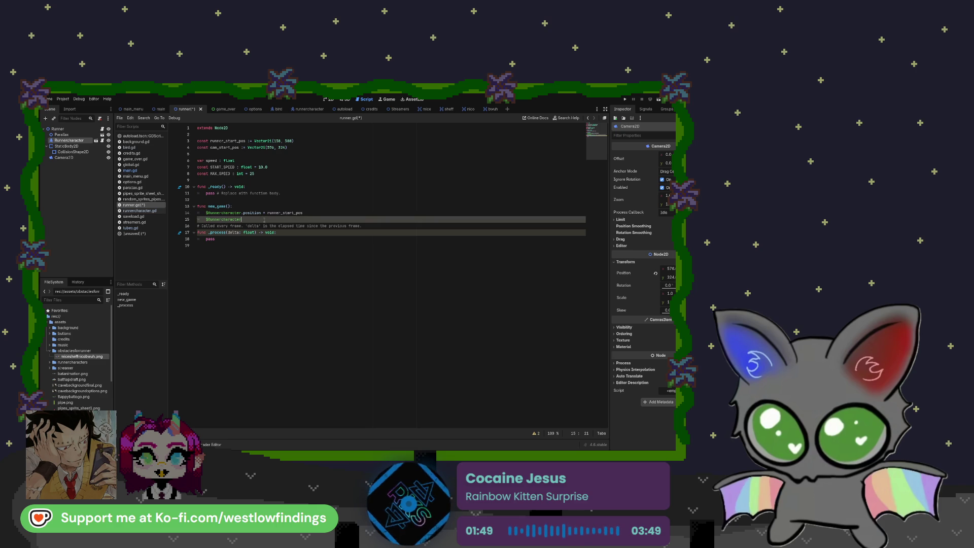
{"action": "type", "text": ".vel"}
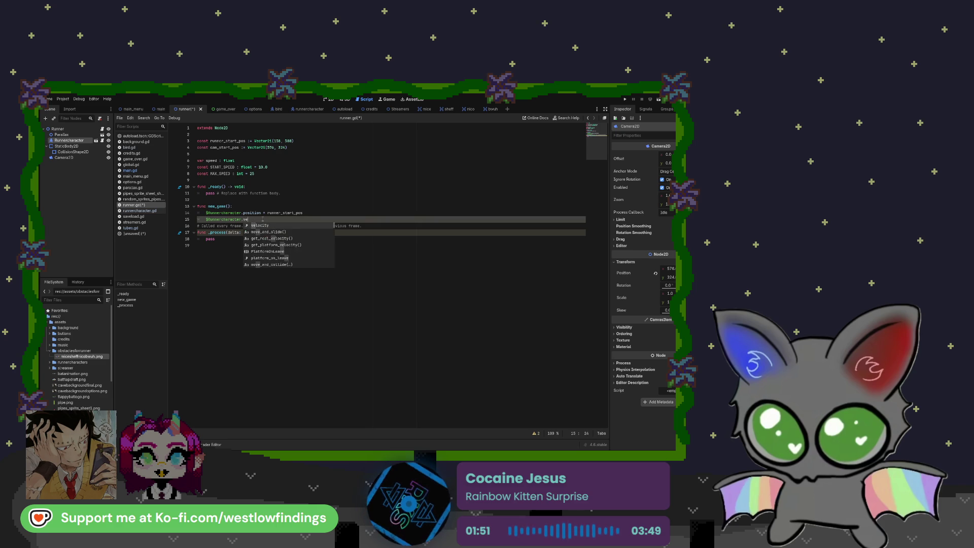
{"action": "key", "text": "Return"}
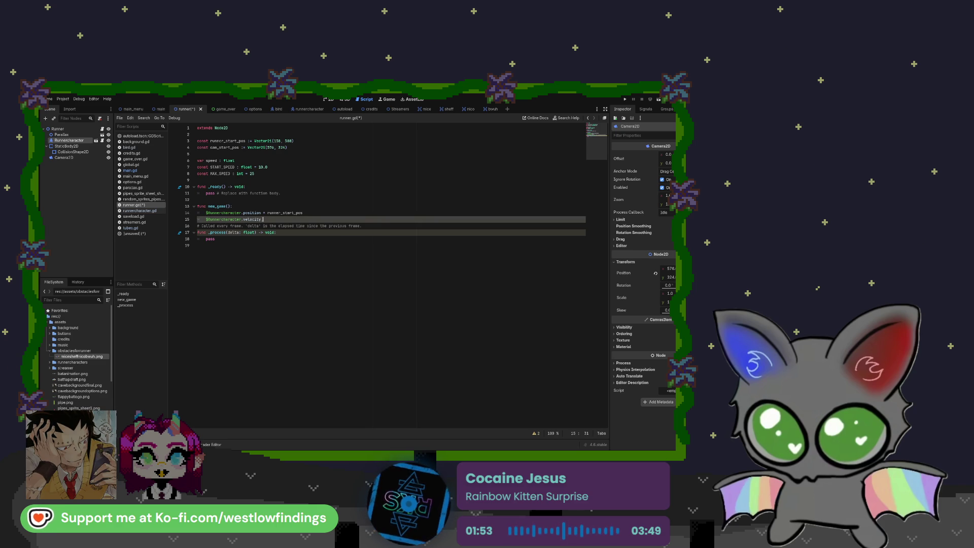
{"action": "type", "text": "= "}
{"action": "type", "text": "Ve"}
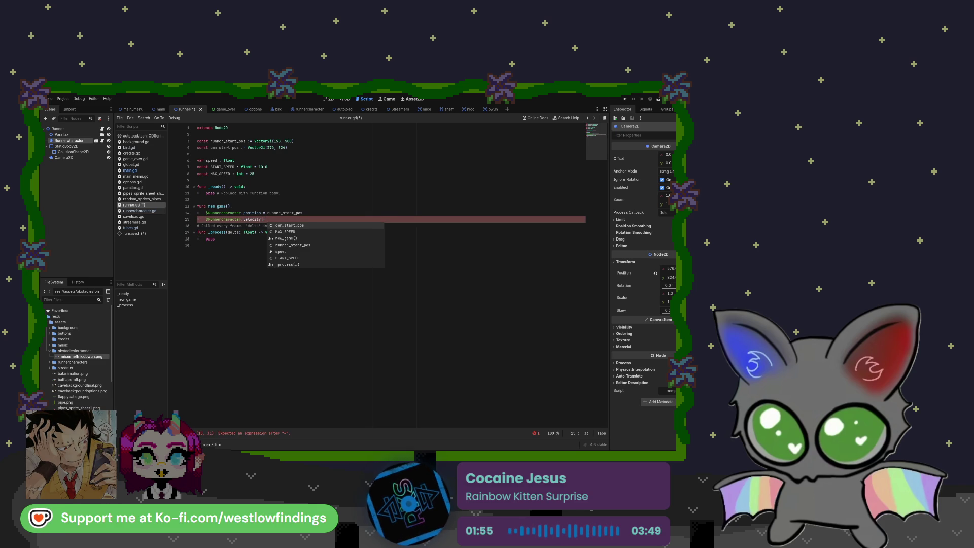
{"action": "key", "text": "Down"}
{"action": "key", "text": "Down"}
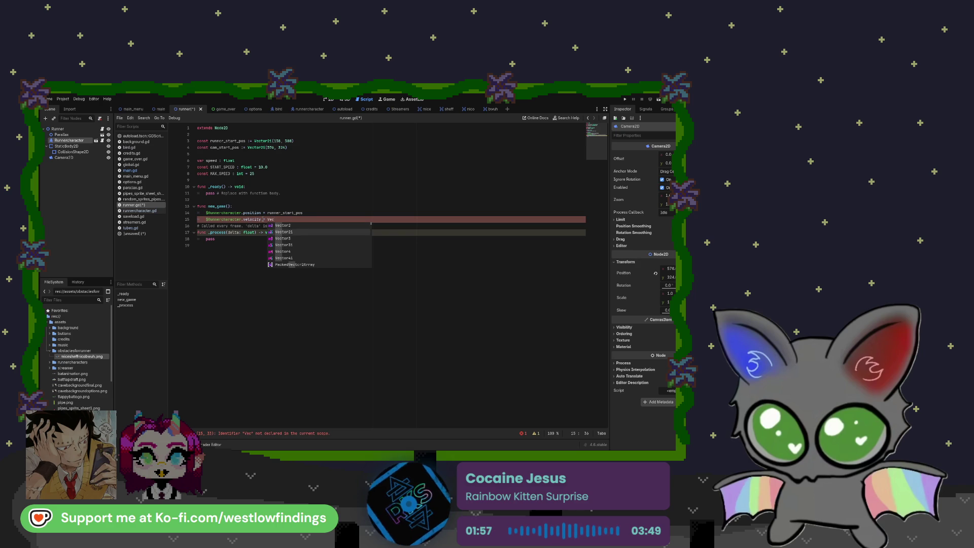
{"action": "key", "text": "Up"}
{"action": "key", "text": "Return"}
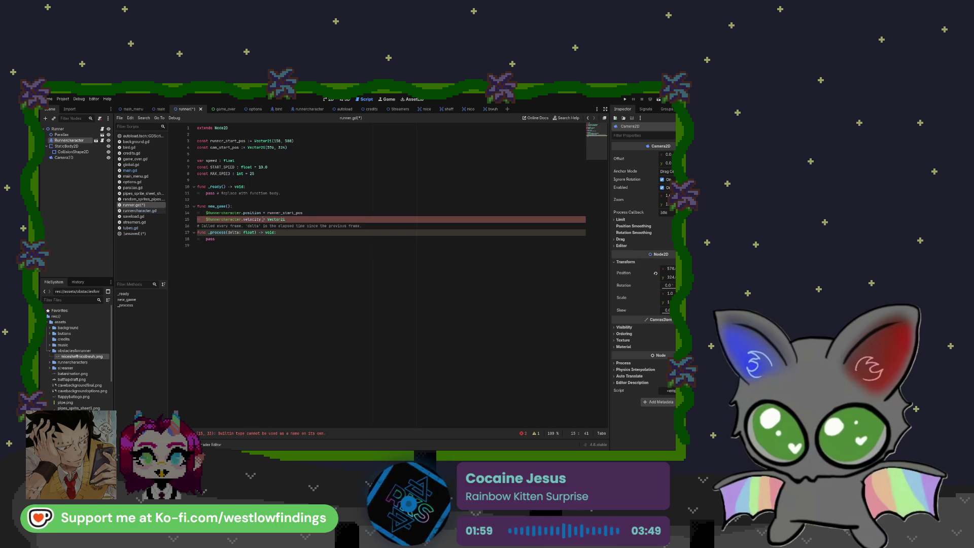
{"action": "key", "text": "Left"}
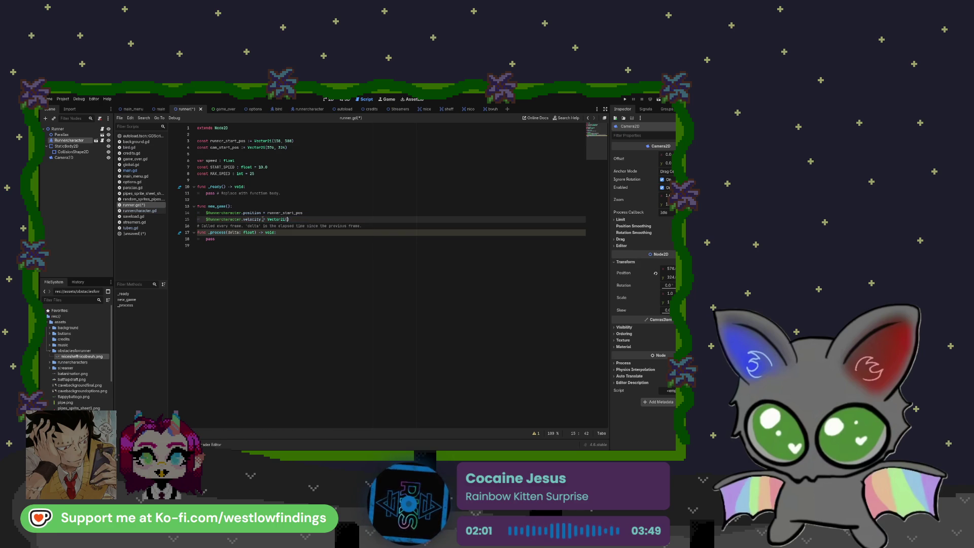
{"action": "type", "text": "0, 0"}
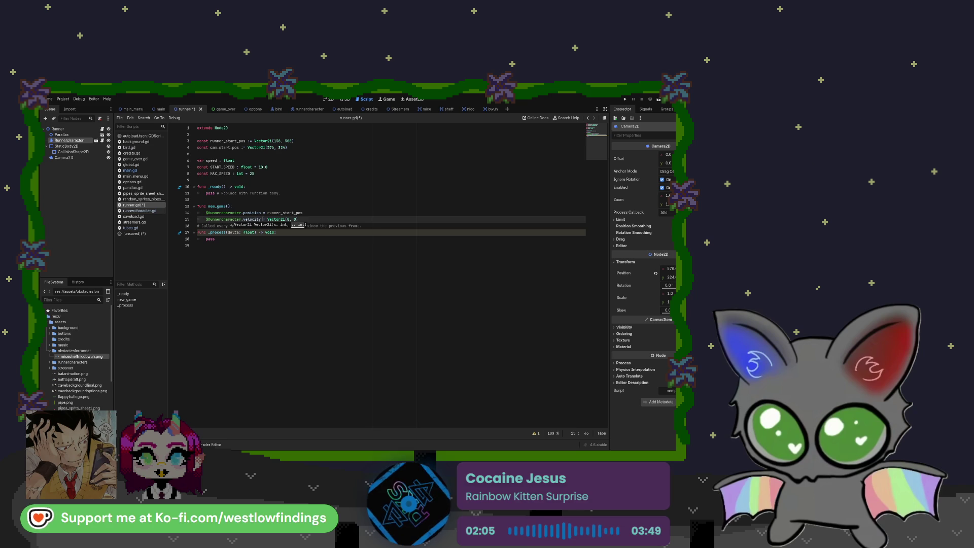
{"action": "key", "text": "End"}
{"action": "key", "text": "Return"}
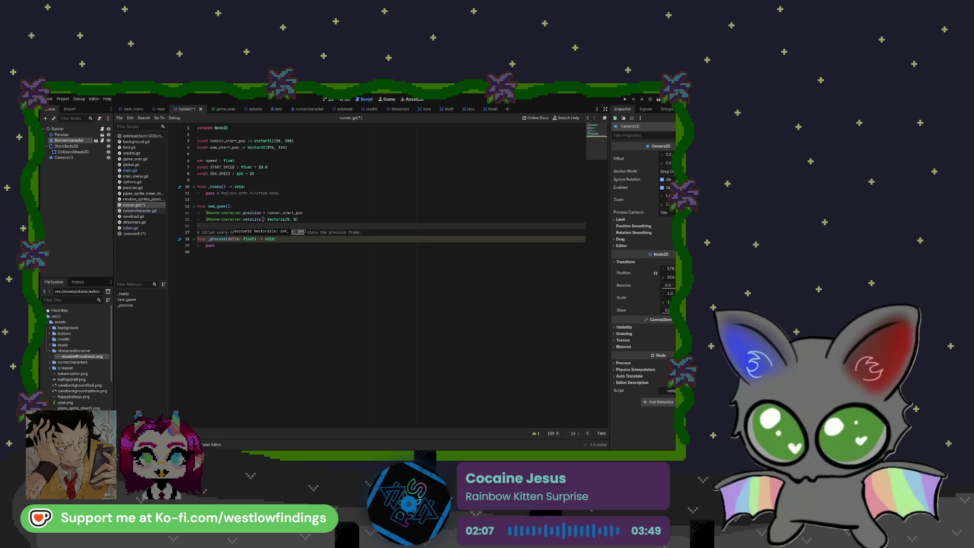
Replace the third line's node reference with $Camera2D from the Scene dock.
{"action": "type", "text": "$Runnercharacter"}
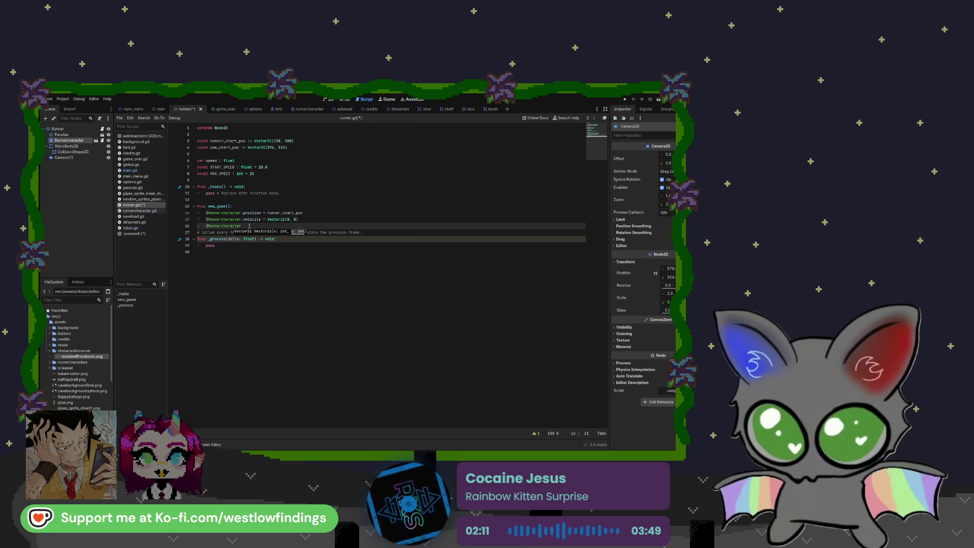
{"action": "key", "text": "shift+Home"}
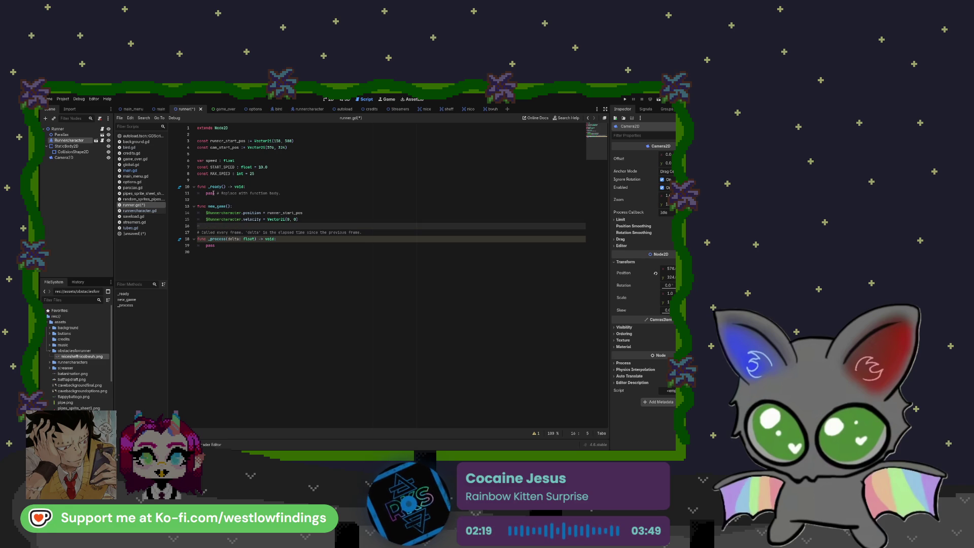
{"action": "left_click_drag", "start_coordinate": [72, 160], "coordinate": [222, 229]}
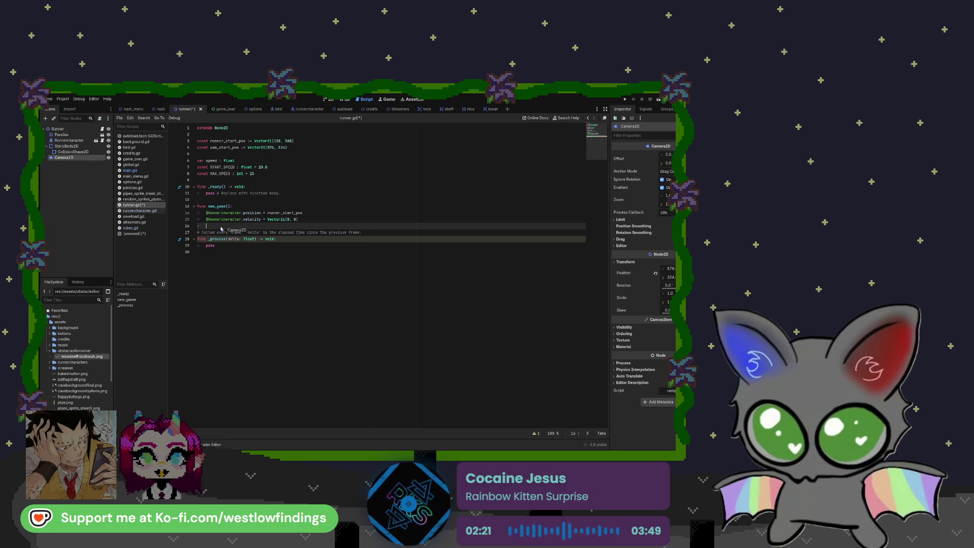
Set $Camera2D.position = cam_start_pos in new_game().
{"action": "left_click", "coordinate": [233, 228]}
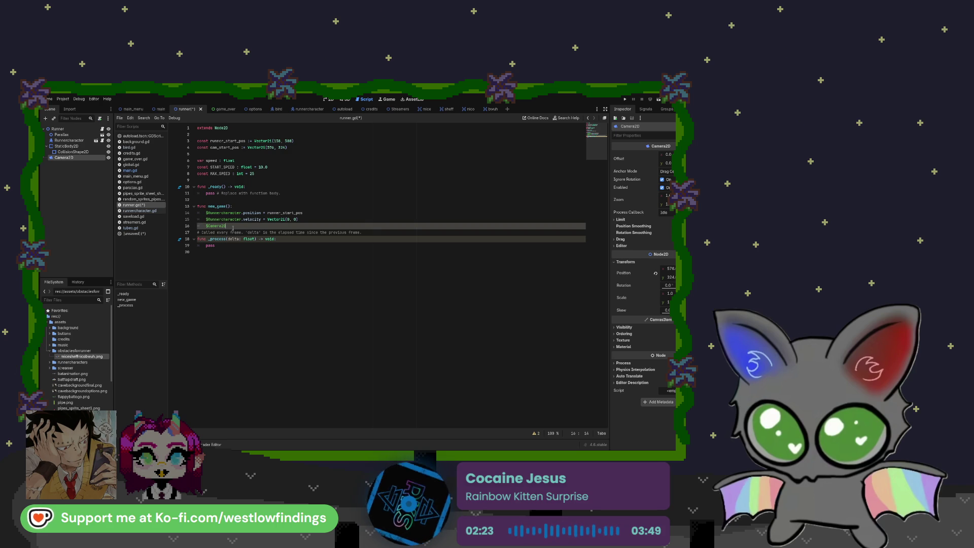
{"action": "type", "text": ".position"}
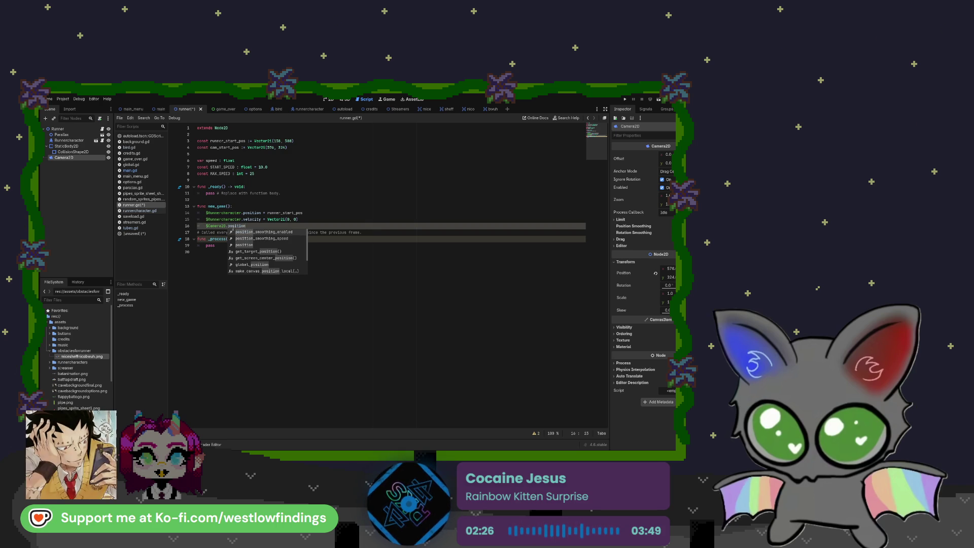
{"action": "key", "text": "Down"}
{"action": "key", "text": "Down"}
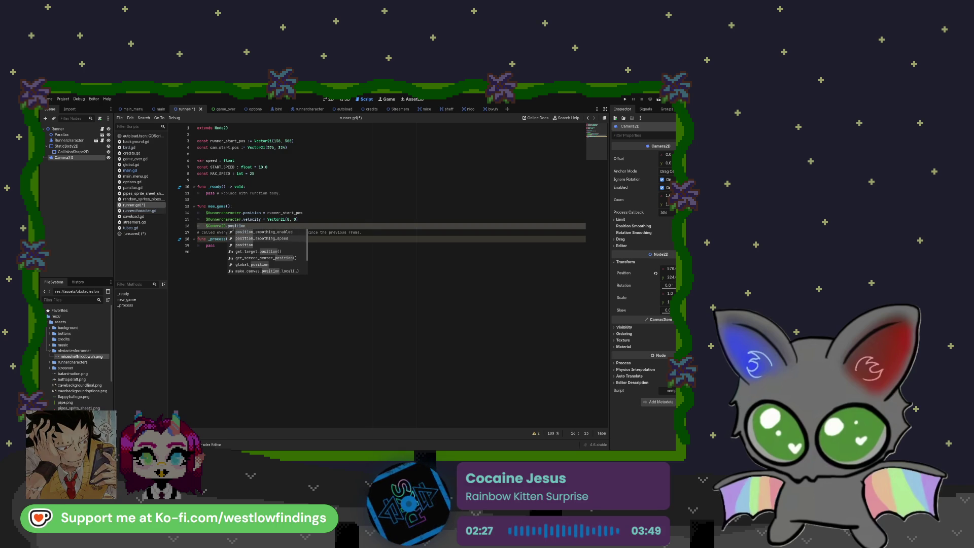
{"action": "key", "text": "Escape"}
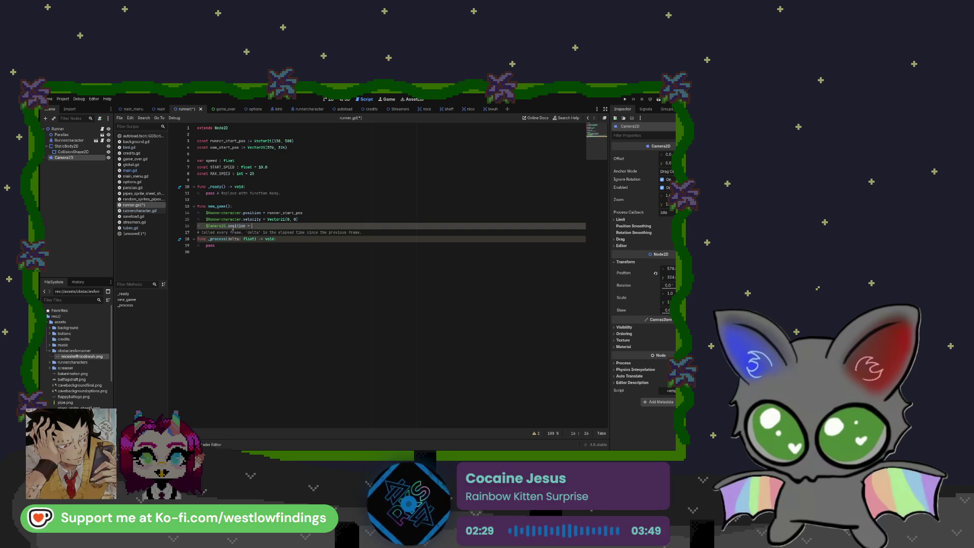
{"action": "type", "text": "="}
{"action": "key", "text": "Return"}
{"action": "key", "text": "Return"}
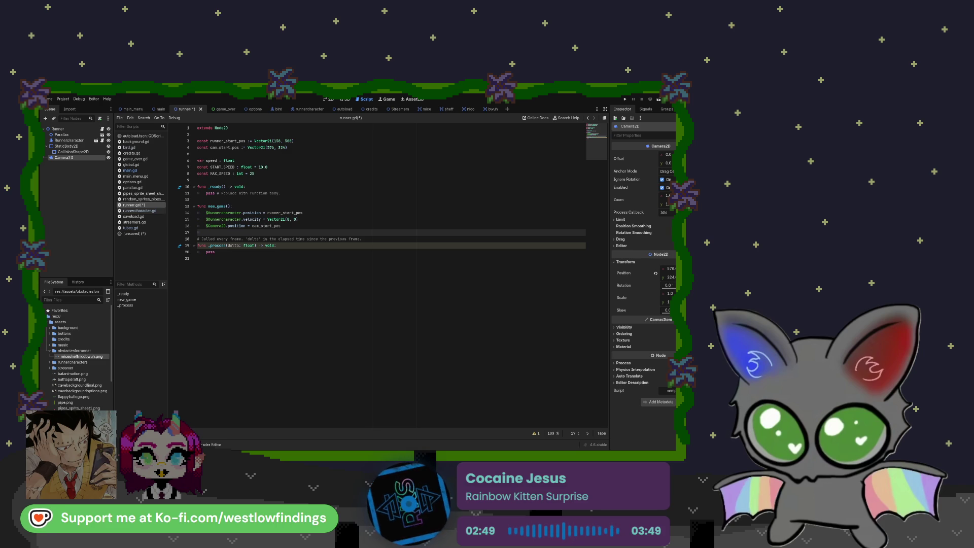
Add $Parallax.position = Vector2i(0, 0) and delete the comment above _process.
{"action": "mouse_move", "coordinate": [61, 135]}
{"action": "left_mouse_down"}
{"action": "mouse_move", "coordinate": [228, 211]}
{"action": "mouse_move", "coordinate": [222, 231]}
{"action": "left_mouse_up"}
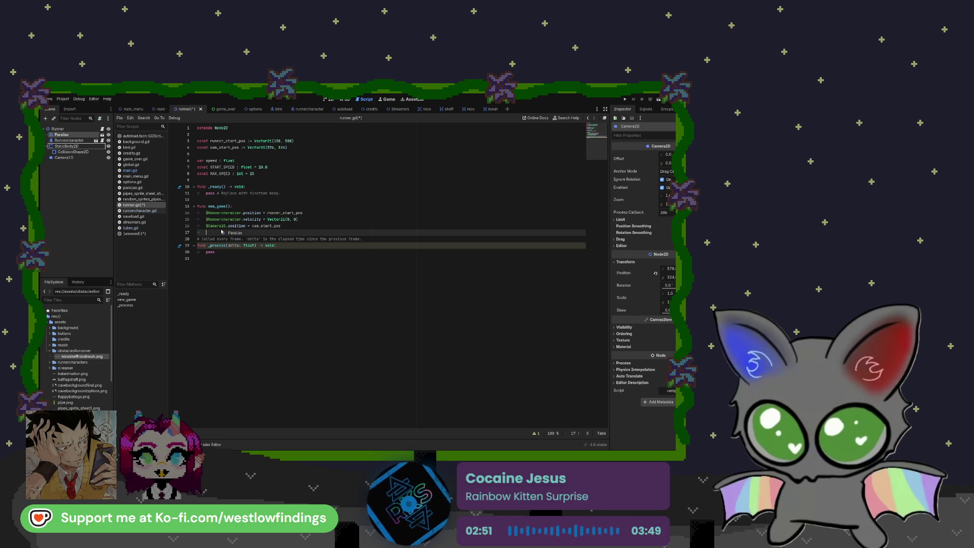
{"action": "type", "text": ".position"}
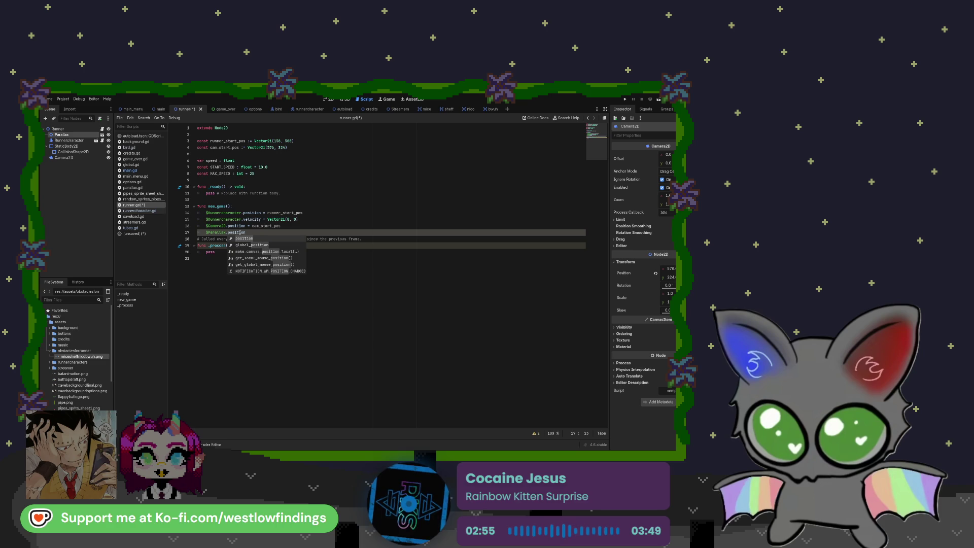
{"action": "type", "text": " = "}
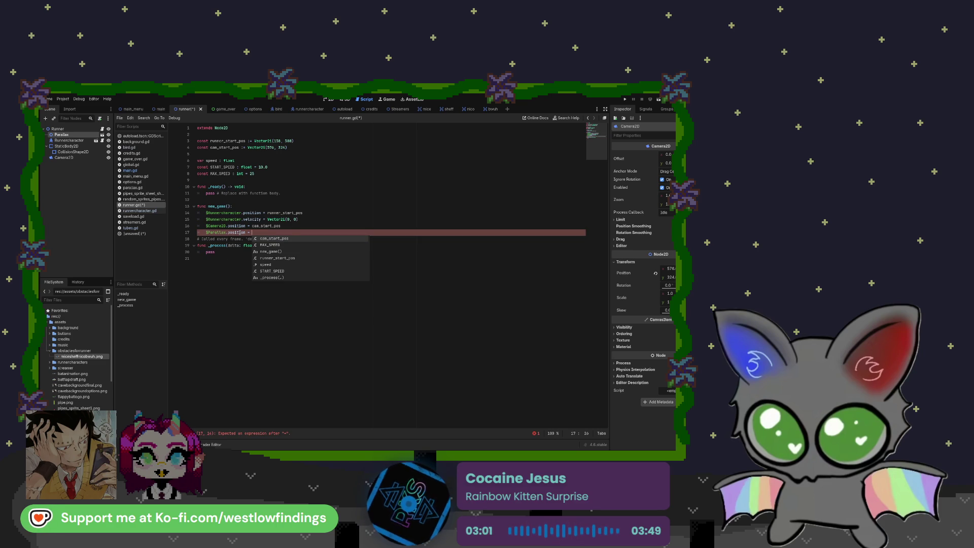
{"action": "type", "text": "vecot"}
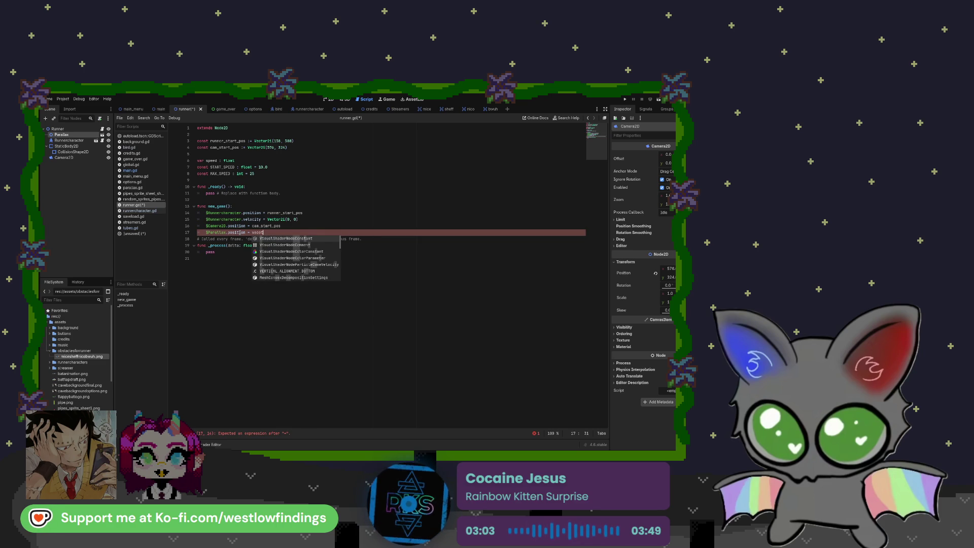
{"action": "key", "text": "BackSpace"}
{"action": "key", "text": "BackSpace"}
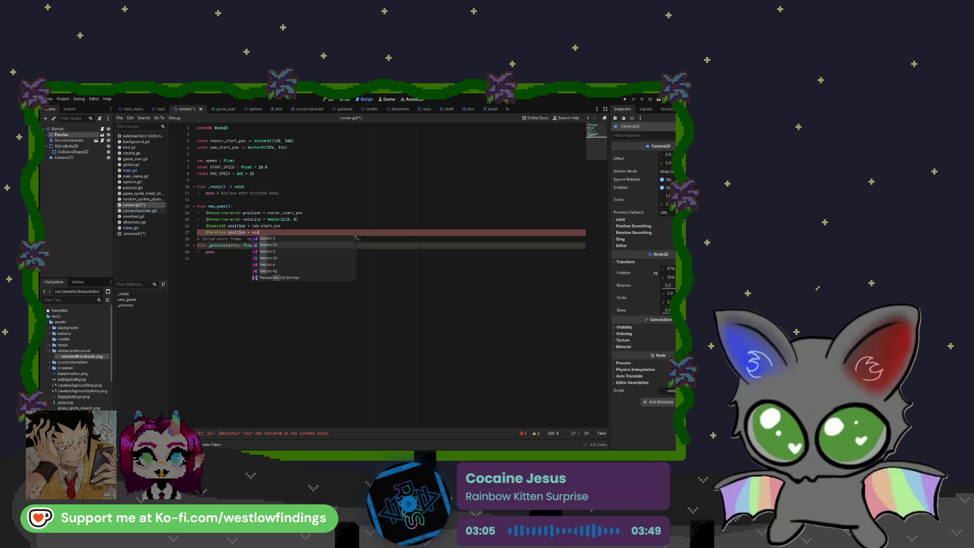
{"action": "key", "text": "Return"}
{"action": "type", "text": "("}
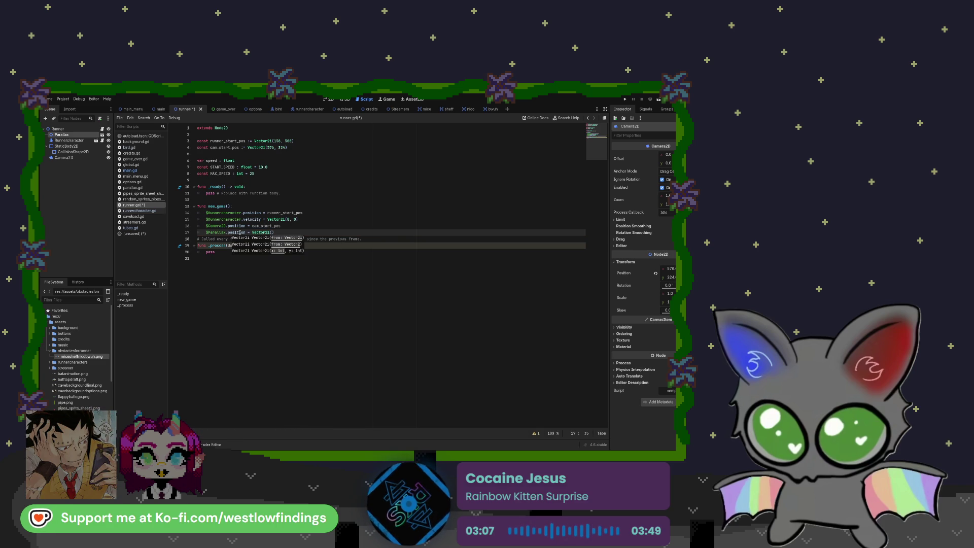
{"action": "type", "text": "0, 0"}
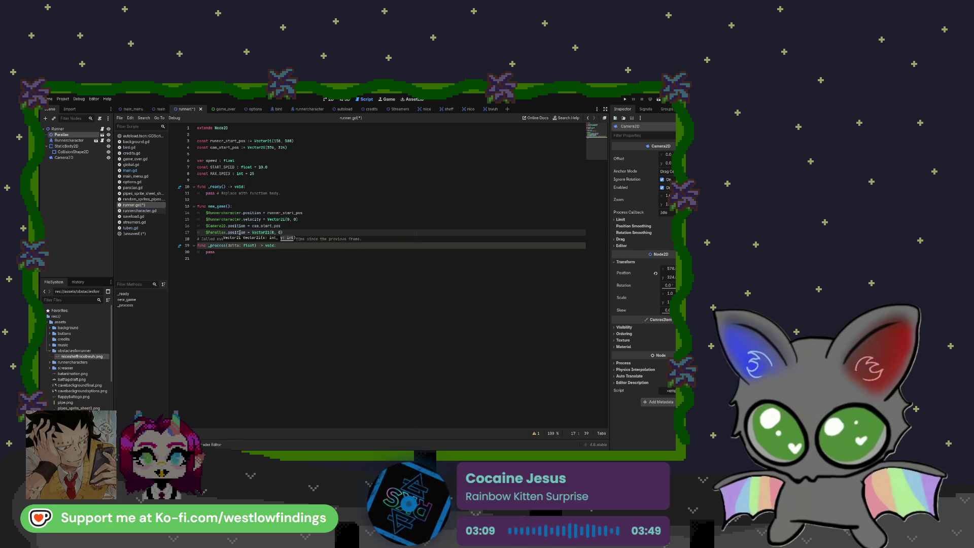
{"action": "left_click", "coordinate": [287, 233]}
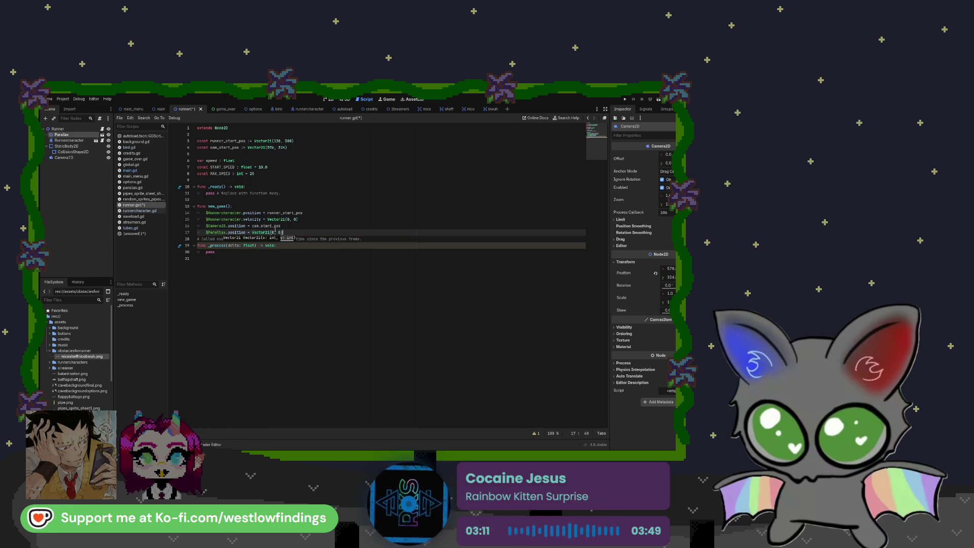
{"action": "key", "text": "Return"}
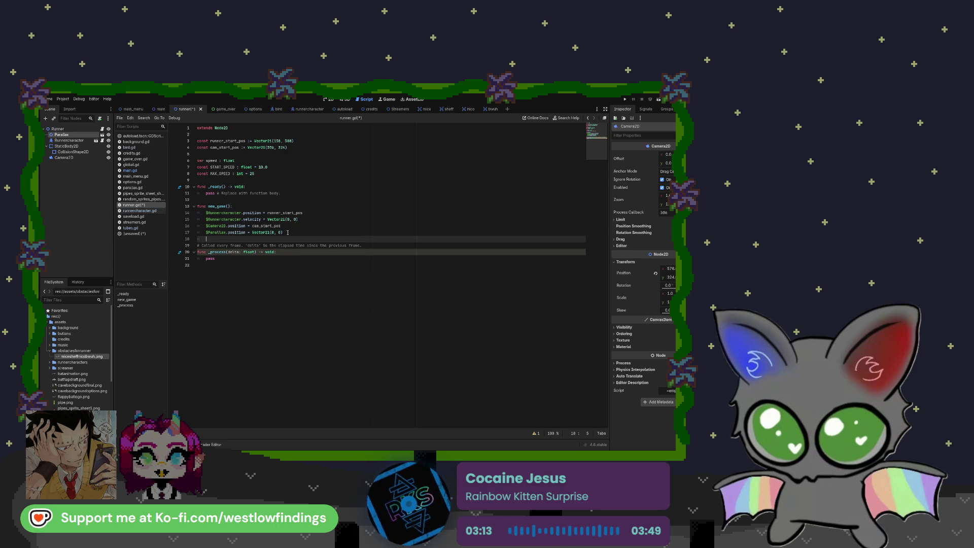
{"action": "left_click_drag", "start_coordinate": [362, 246], "coordinate": [197, 247]}
{"action": "key", "text": "BackSpace"}
{"action": "key", "text": "BackSpace"}
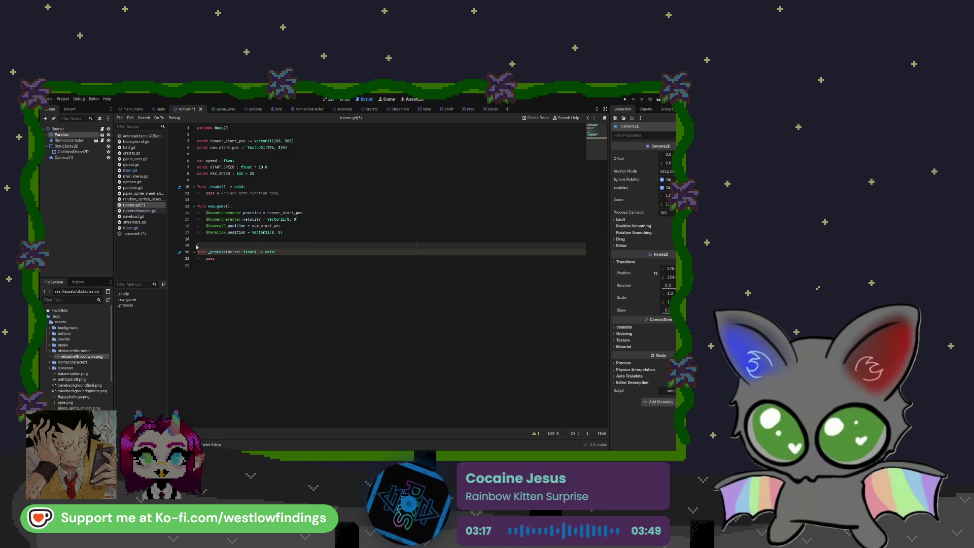
{"action": "left_click", "coordinate": [284, 232]}
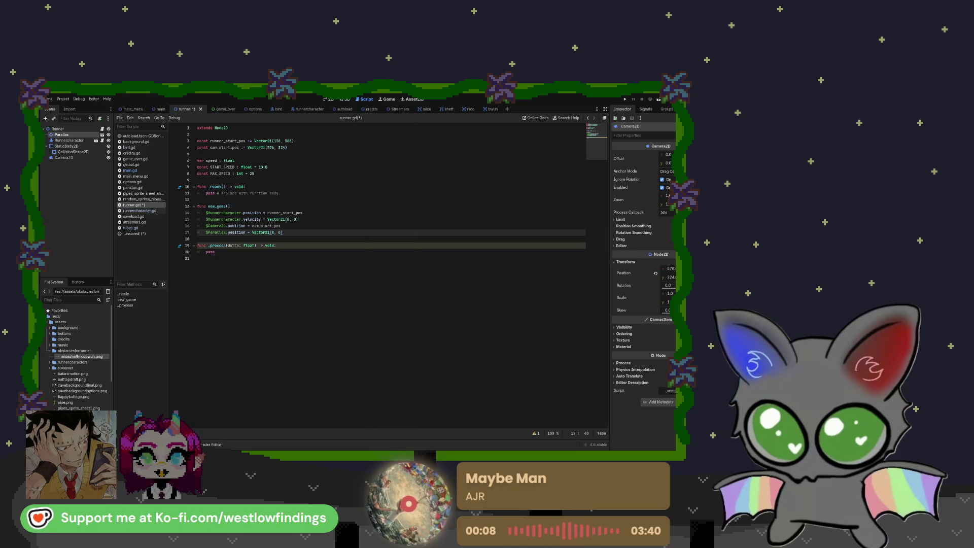
{"action": "left_click", "coordinate": [239, 134]}
{"action": "left_click_drag", "start_coordinate": [206, 193], "coordinate": [283, 193]}
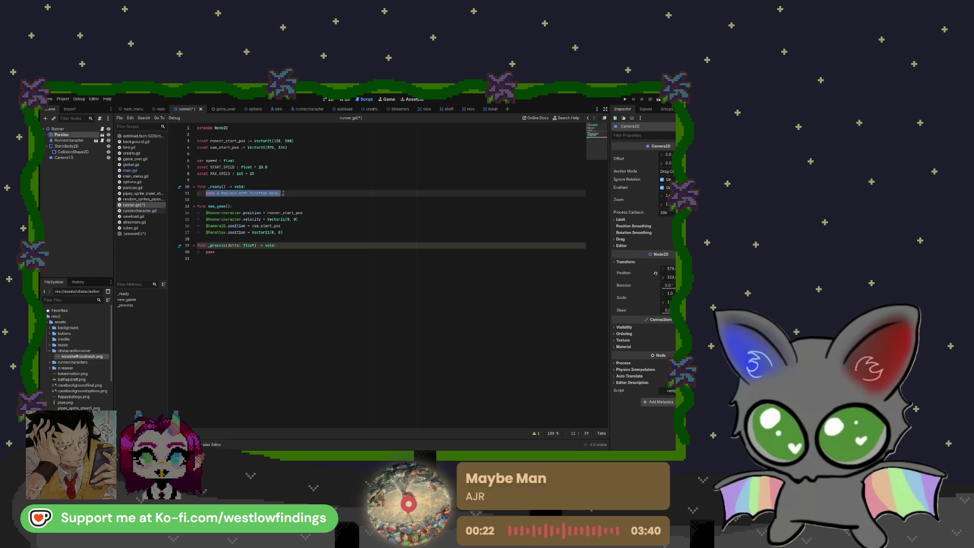
Call new_game() in _ready() and replace the pass in _process() with speed = START_SPEED.
{"action": "type", "text": "new_g"}
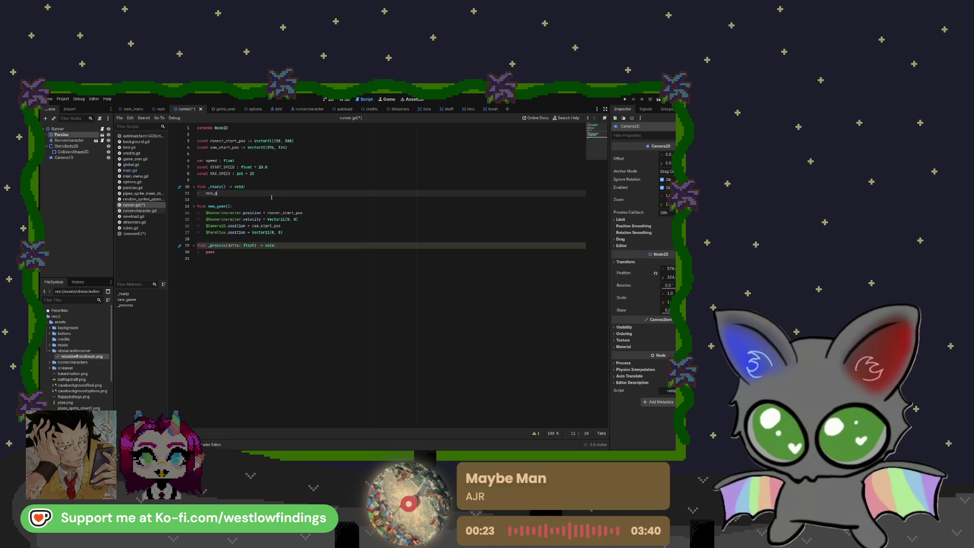
{"action": "type", "text": "ame()"}
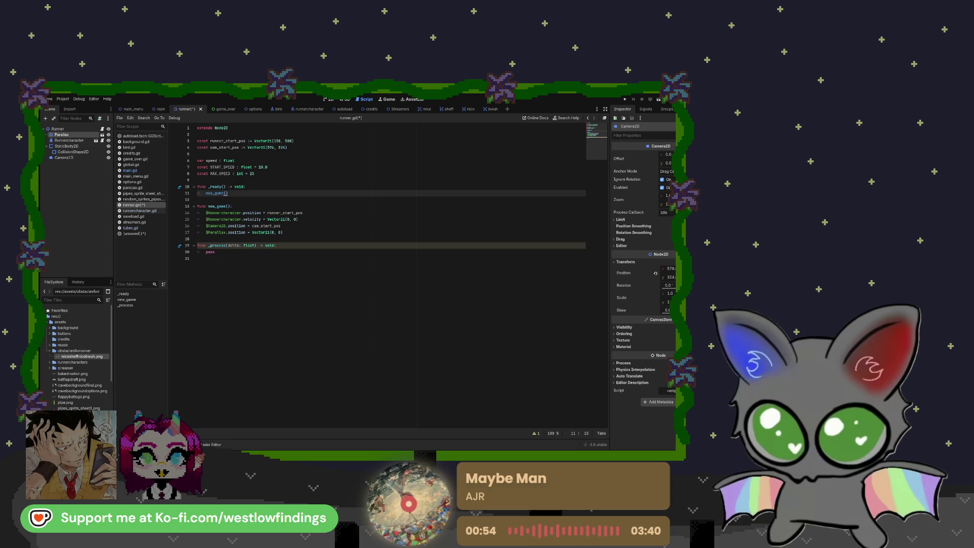
{"action": "left_click", "coordinate": [220, 252]}
{"action": "key", "text": "BackSpace"}
{"action": "key", "text": "BackSpace"}
{"action": "key", "text": "BackSpace"}
{"action": "type", "text": "speed : sst"}
{"action": "key", "text": "Return"}
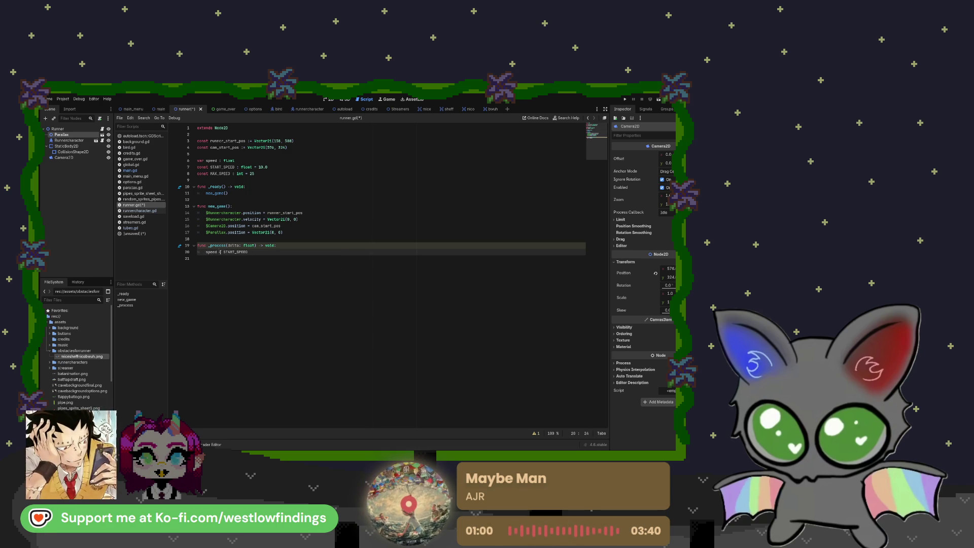
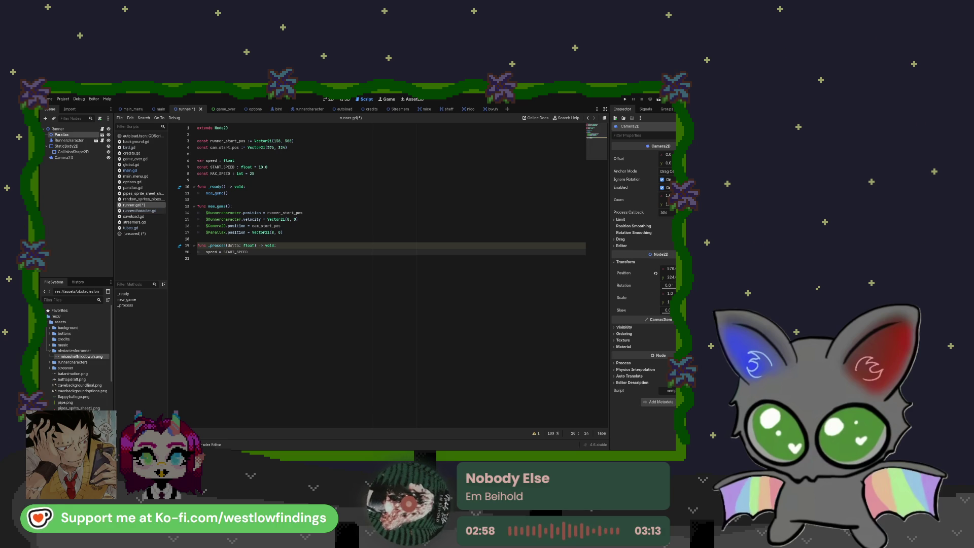
Add '$Runnercharacter.position.x = speed' on a new indented line in _process.
{"action": "left_click", "coordinate": [198, 258]}
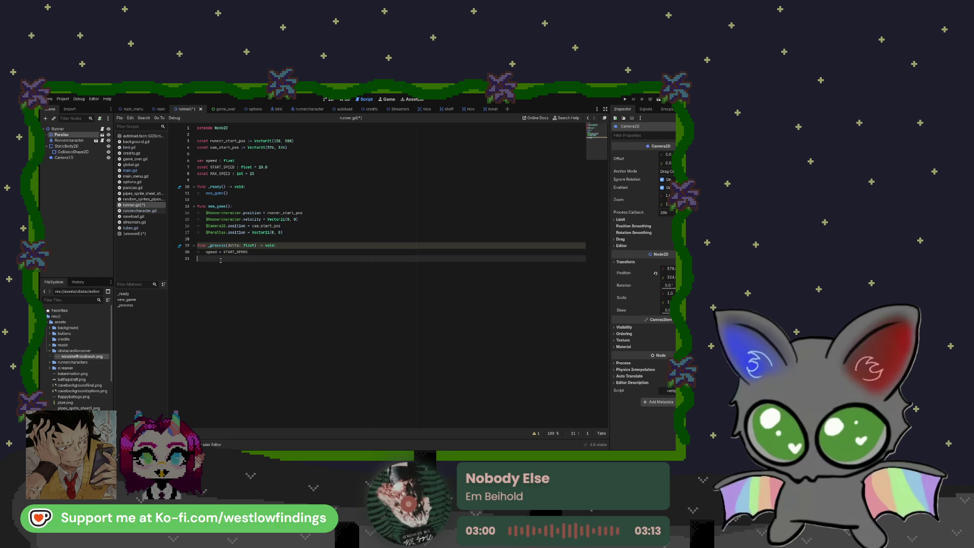
{"action": "key", "text": "Return"}
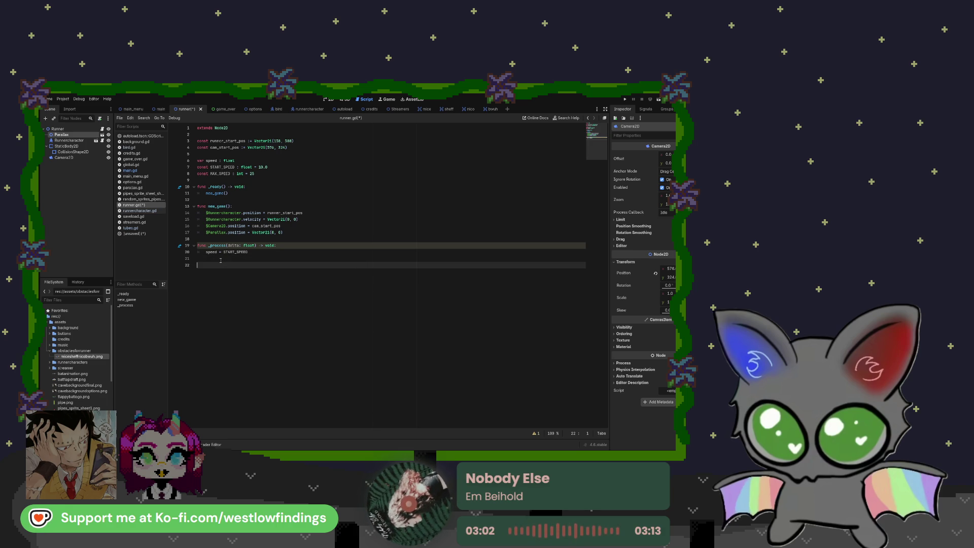
{"action": "key", "text": "Up"}
{"action": "key", "text": "Tab"}
{"action": "key", "text": "Down"}
{"action": "key", "text": "Tab"}
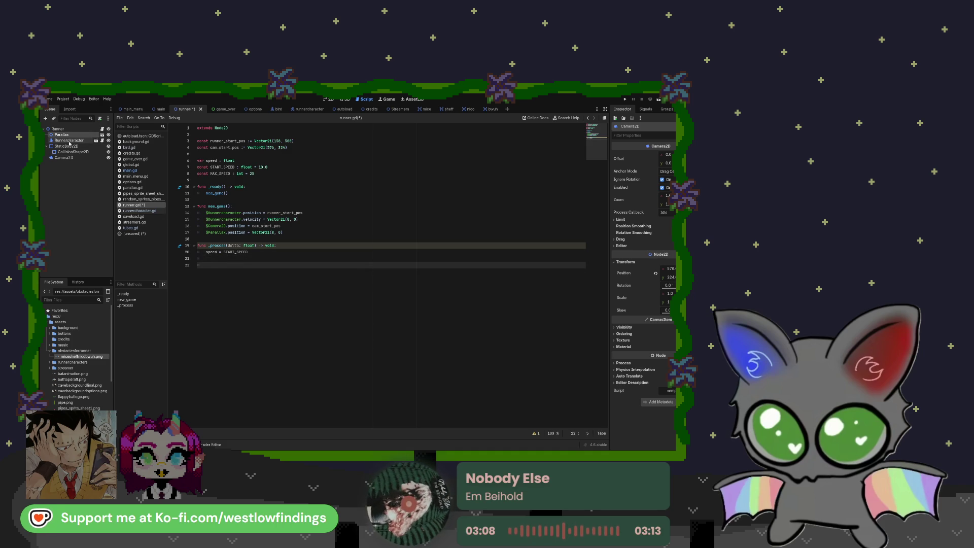
{"action": "left_click_drag", "start_coordinate": [70, 142], "coordinate": [220, 266]}
{"action": "type", "text": "$Runnercharacter.posi"}
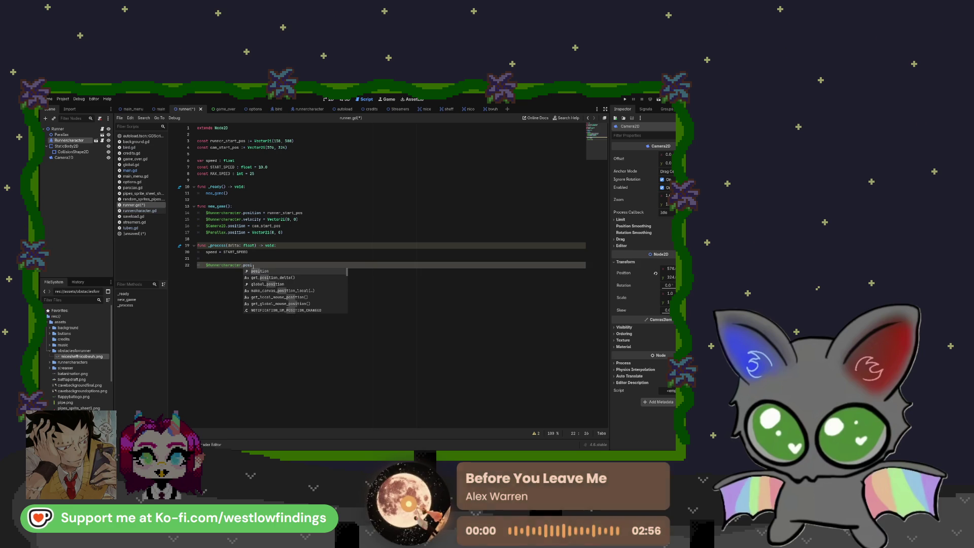
{"action": "key", "text": "Return"}
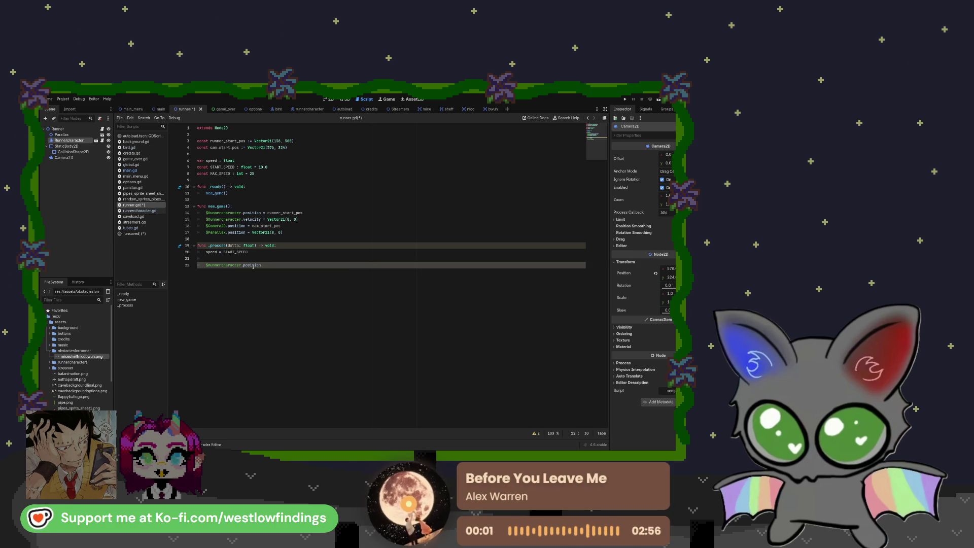
{"action": "type", "text": ".x = "}
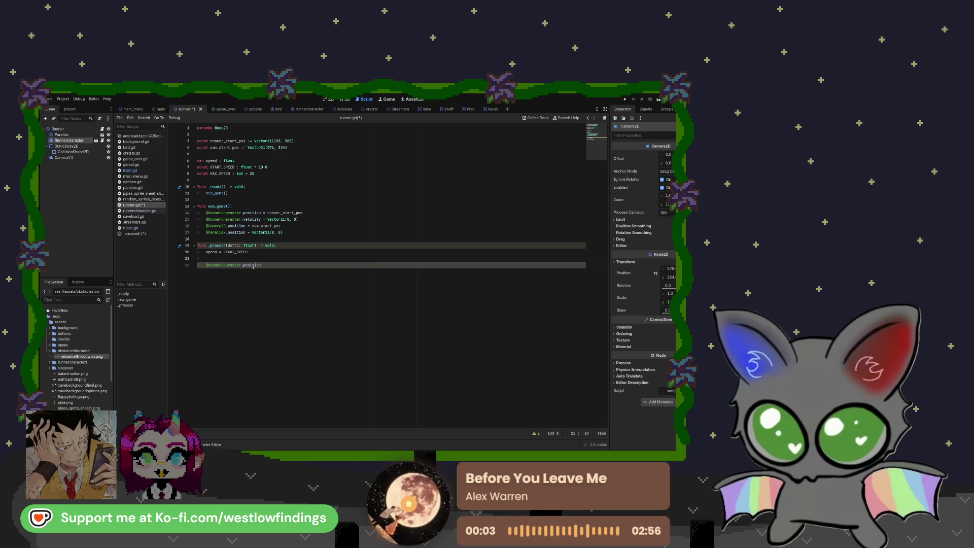
{"action": "type", "text": "speed"}
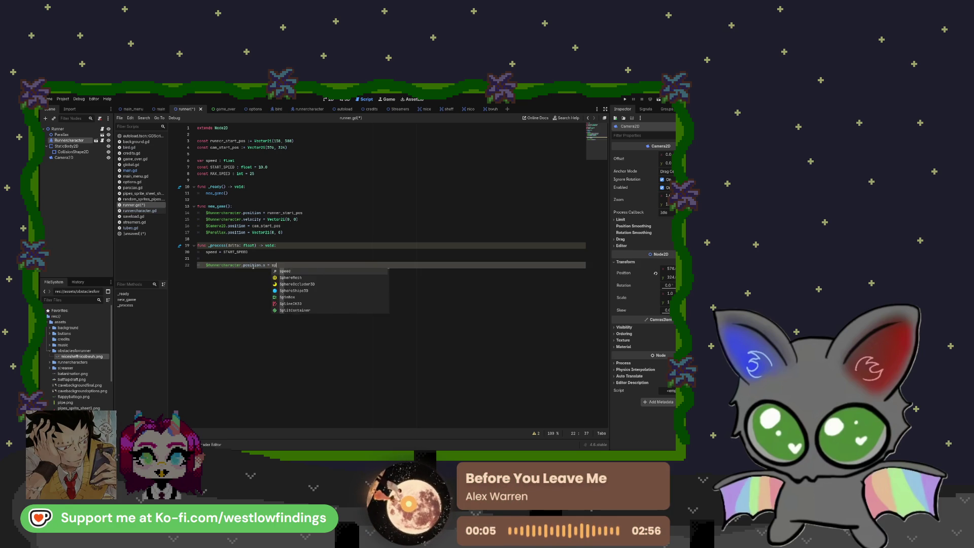
{"action": "key", "text": "Return"}
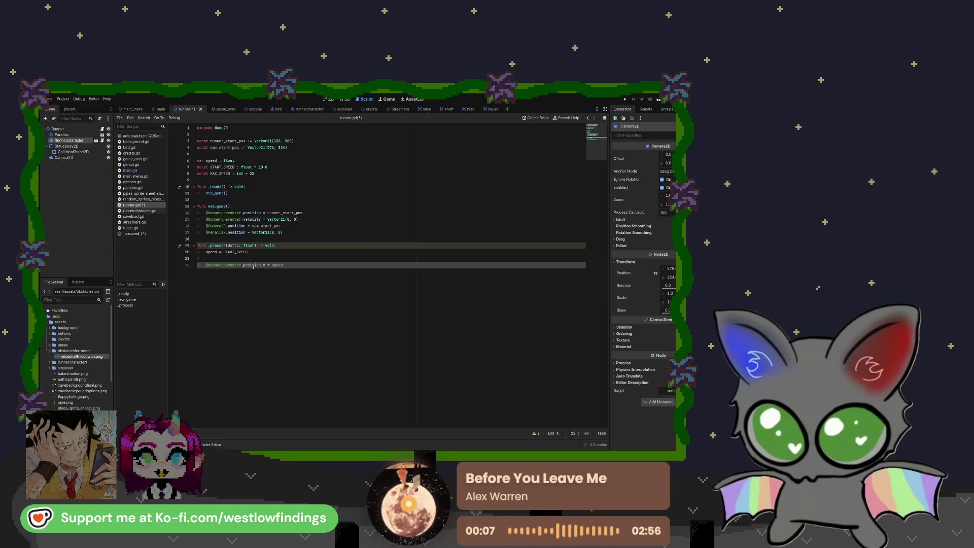
{"action": "key", "text": "Return"}
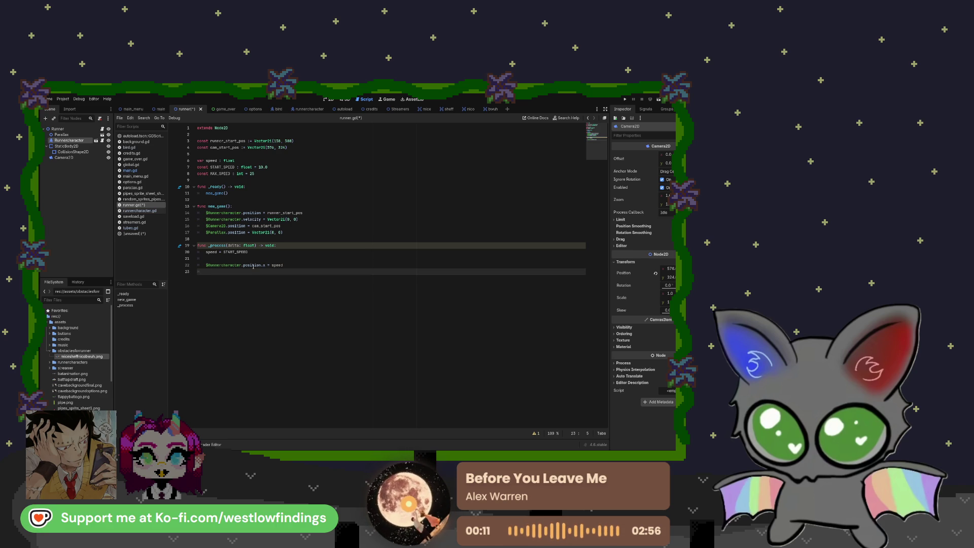
Add a '$Camera2D.position.x = speed' line below the runner character line.
{"action": "mouse_move", "coordinate": [63, 157]}
{"action": "left_mouse_down"}
{"action": "mouse_move", "coordinate": [101, 167]}
{"action": "mouse_move", "coordinate": [231, 272]}
{"action": "left_mouse_up"}
{"action": "type", "text": ".pos"}
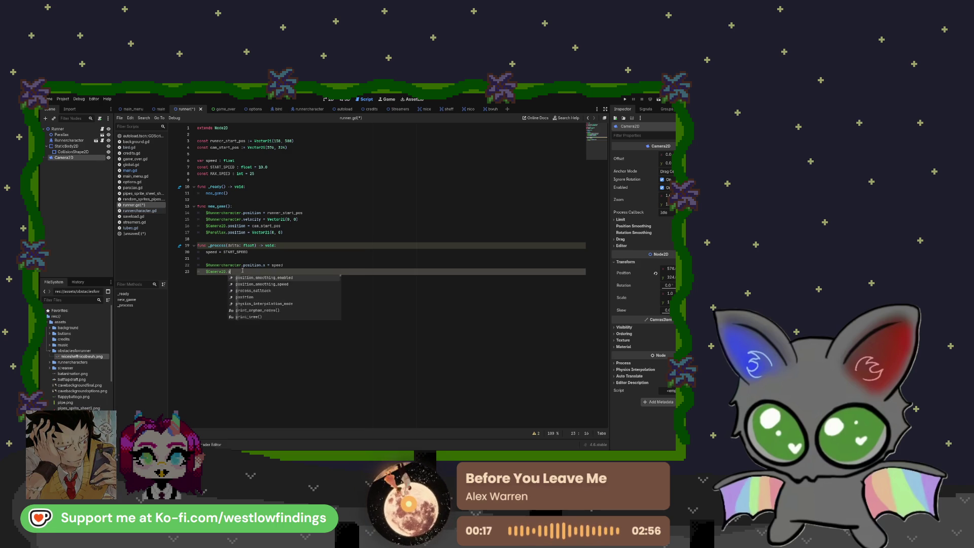
{"action": "key", "text": "Return"}
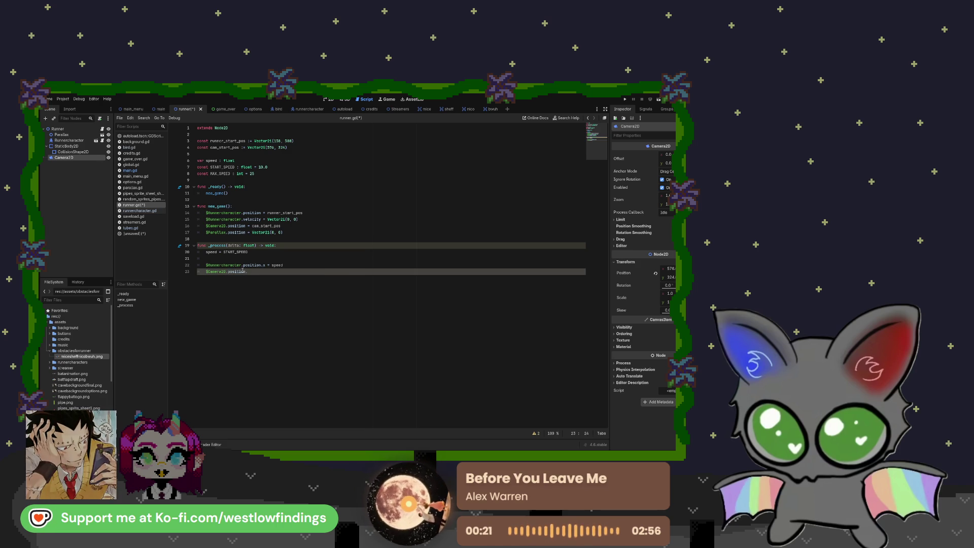
{"action": "type", "text": ".x = speed"}
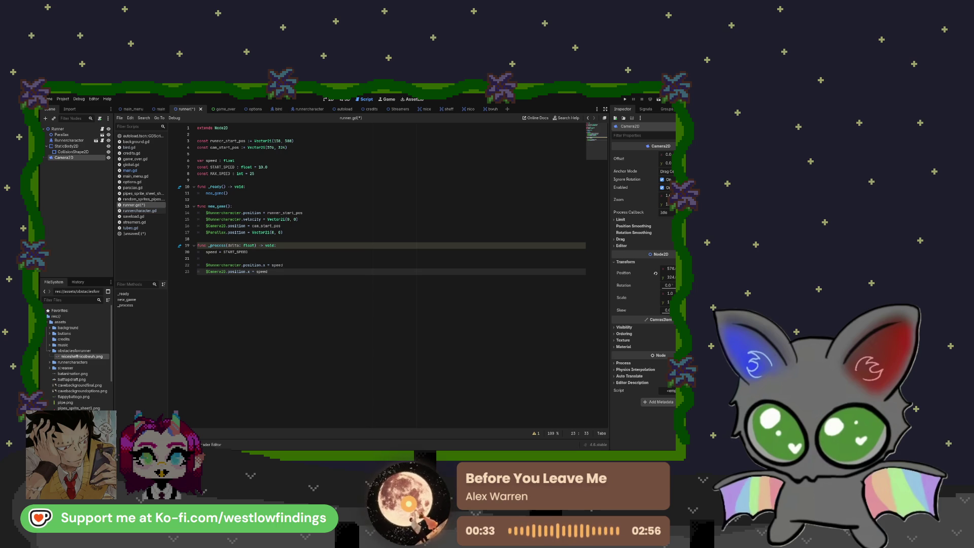
Change the runner character line's '=' to '+=' so it accumulates speed.
{"action": "key", "text": "Up"}
{"action": "type", "text": "+"}
{"action": "key", "text": "Down"}
{"action": "key", "text": "Left"}
{"action": "key", "text": "Left"}
{"action": "key", "text": "Left"}
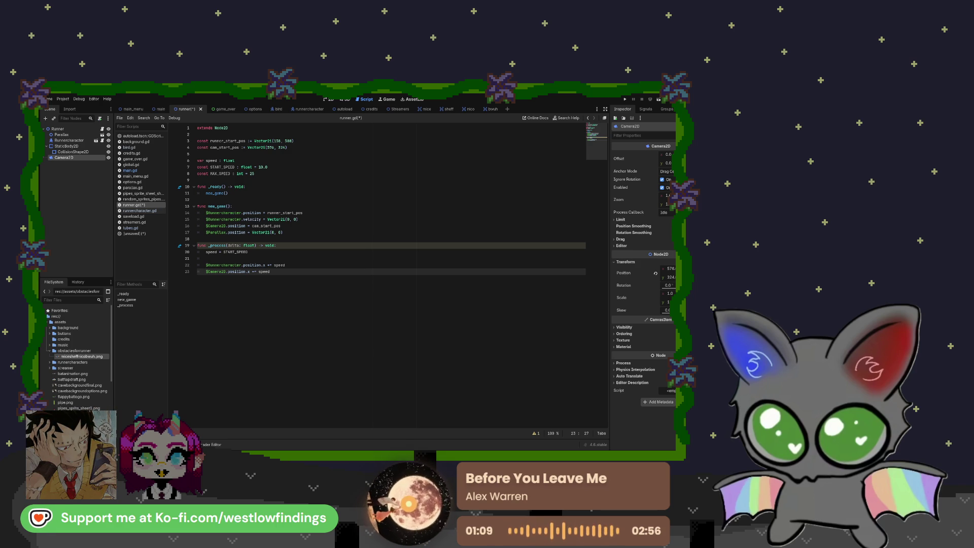
Declare 'var screen_size : Vector2i' on line 9.
{"action": "left_click", "coordinate": [222, 178]}
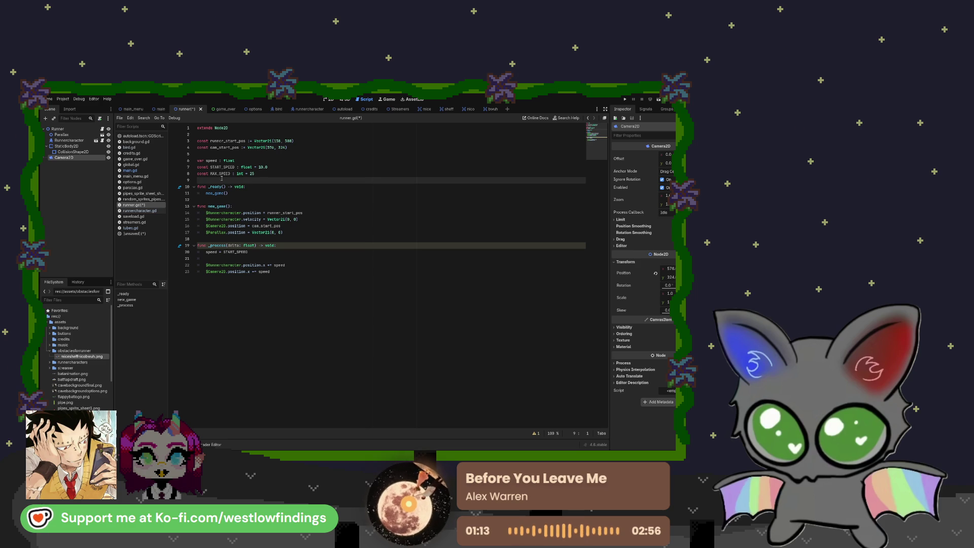
{"action": "type", "text": "var screen"}
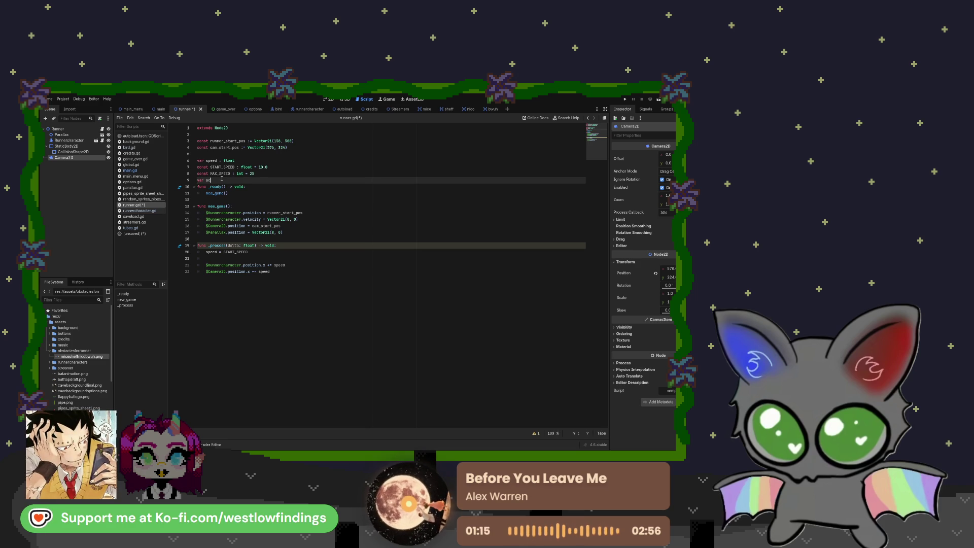
{"action": "type", "text": "size"}
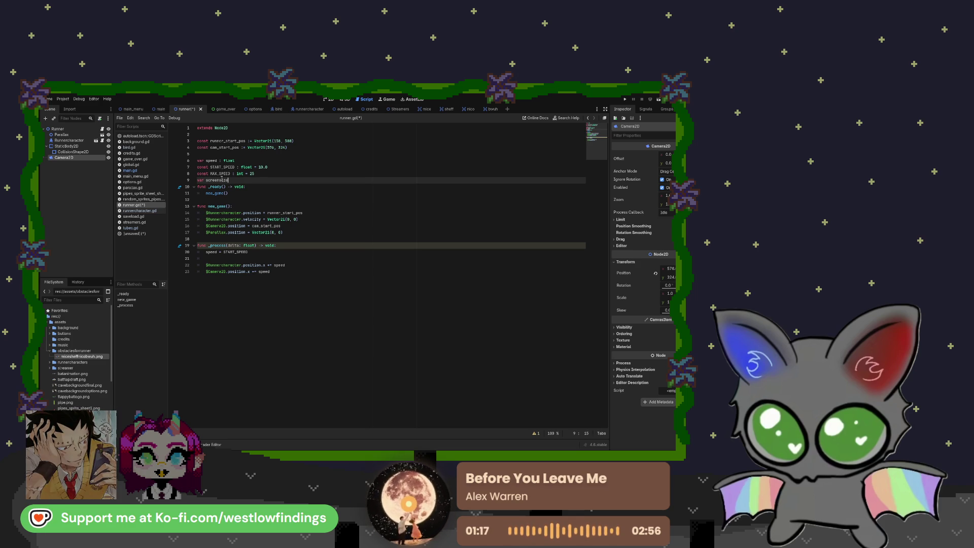
{"action": "type", "text": " : vector"}
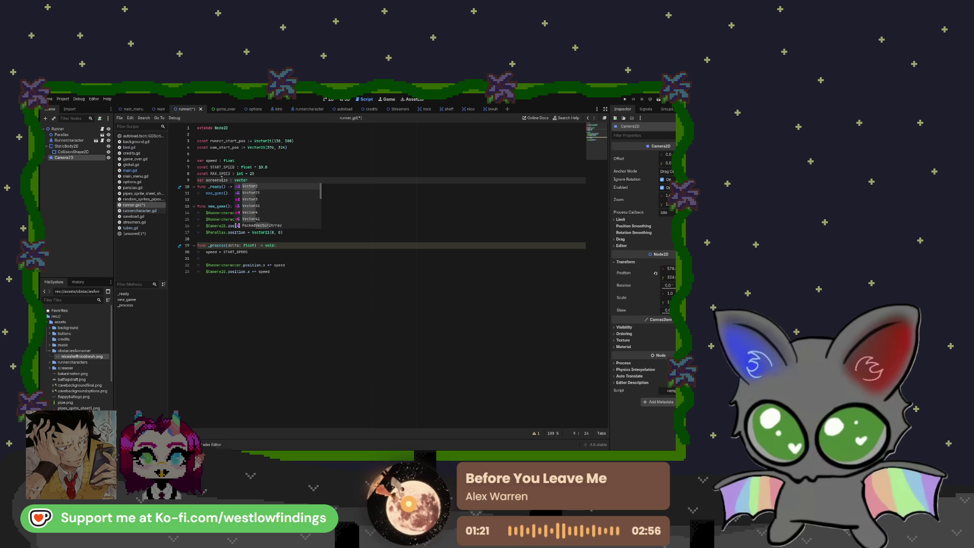
{"action": "key", "text": "Down"}
{"action": "key", "text": "Return"}
{"action": "key", "text": "Return"}
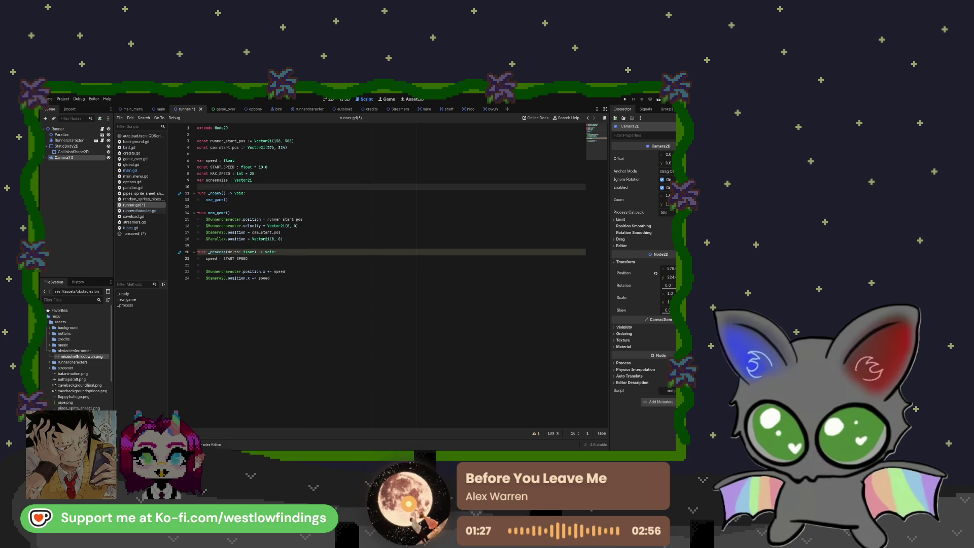
{"action": "left_click", "coordinate": [222, 179]}
{"action": "type", "text": "_"}
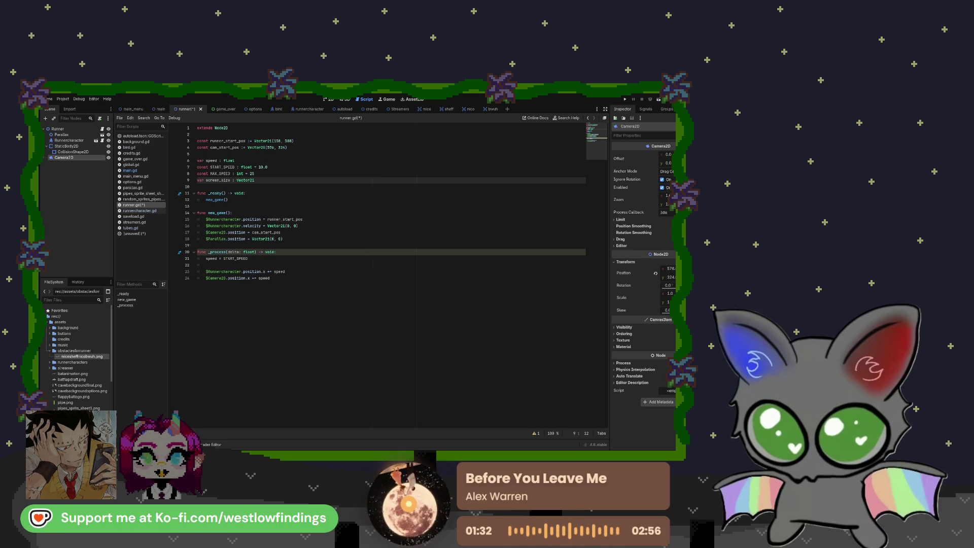
Add 'screen_size = get_window().size' inside _ready.
{"action": "left_click", "coordinate": [255, 193]}
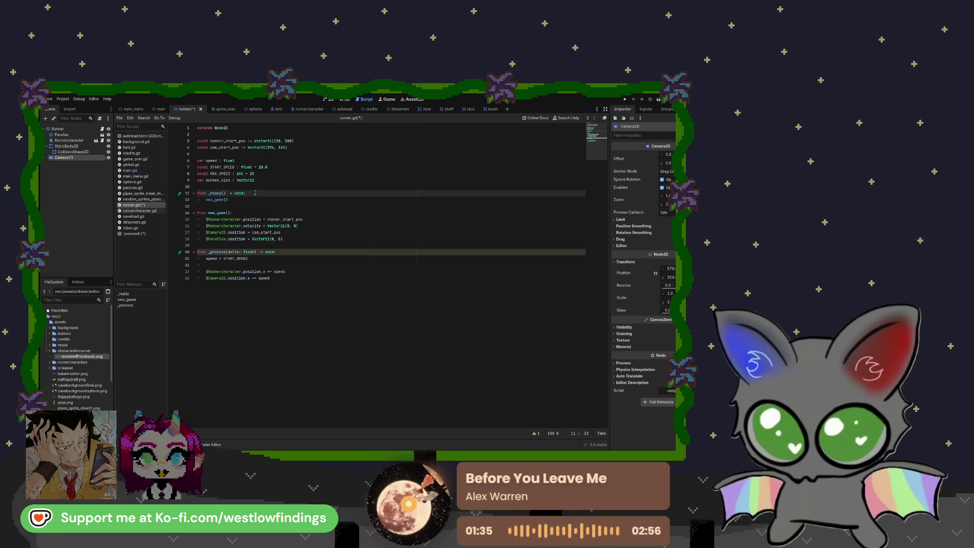
{"action": "key", "text": "Return"}
{"action": "type", "text": "sc"}
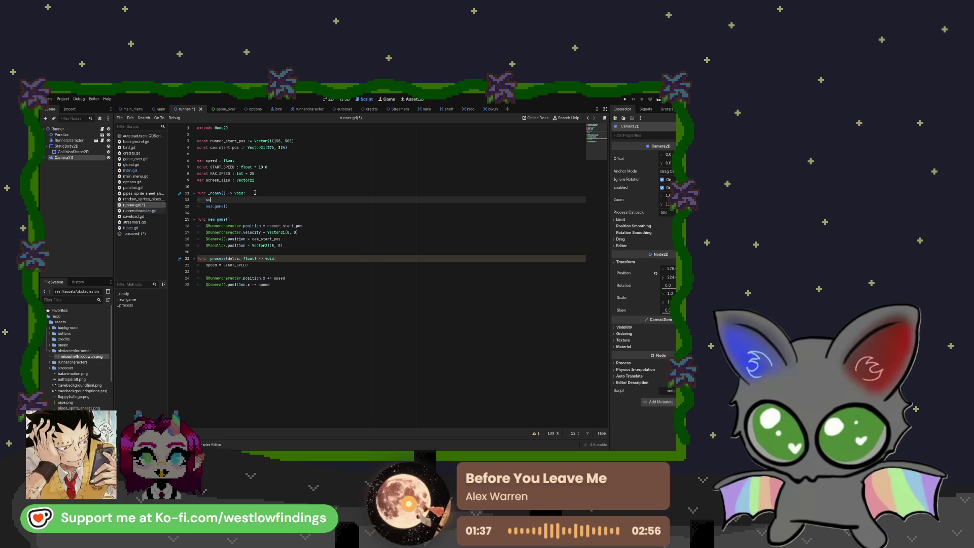
{"action": "type", "text": "reen"}
{"action": "key", "text": "Return"}
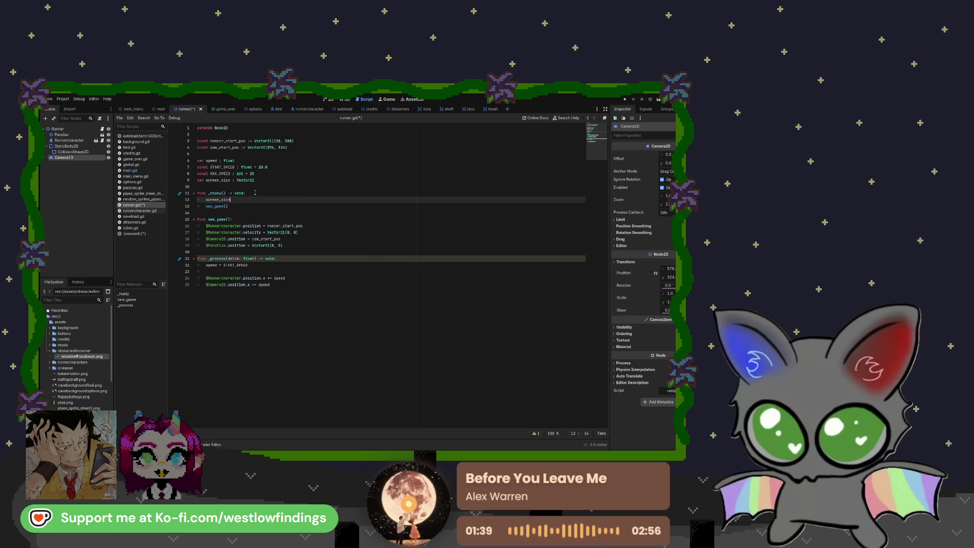
{"action": "type", "text": " = get_win"}
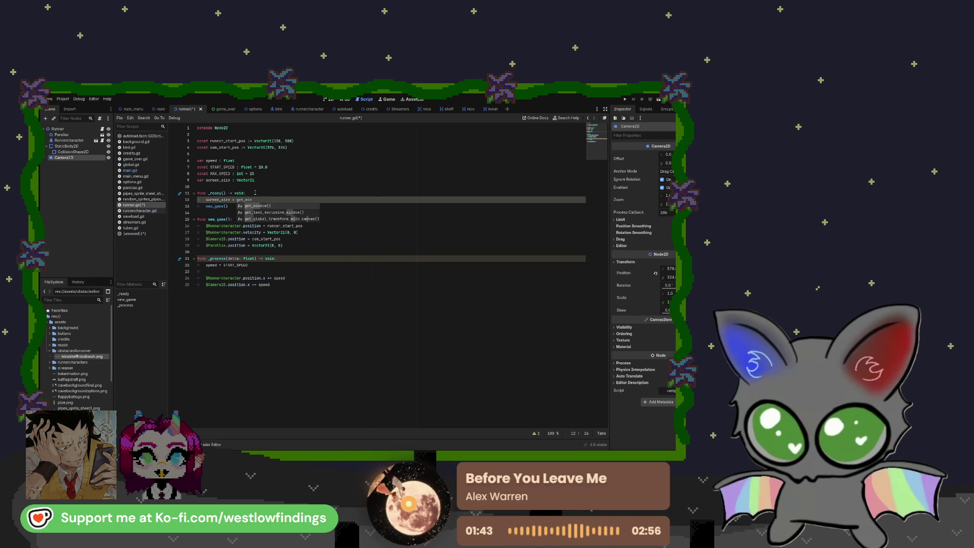
{"action": "key", "text": "Return"}
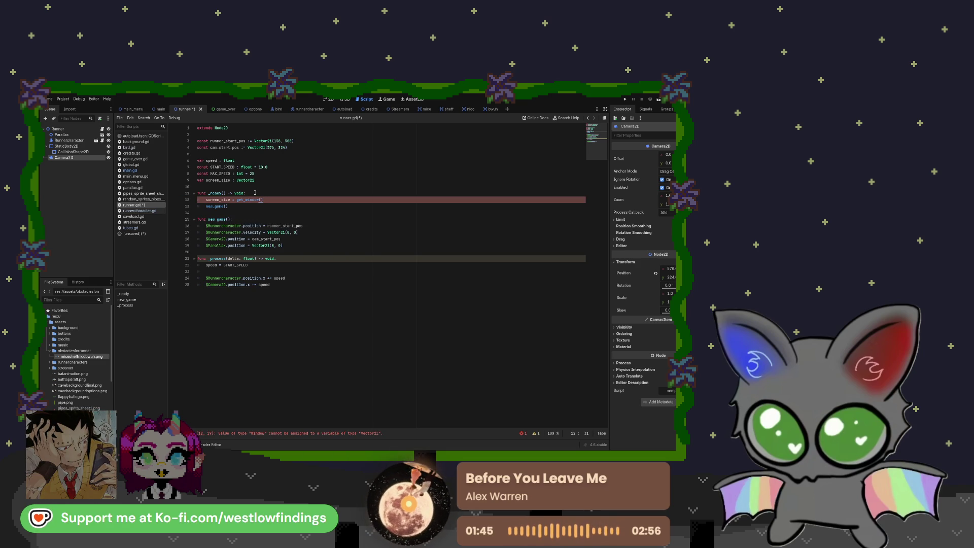
{"action": "type", "text": ".size"}
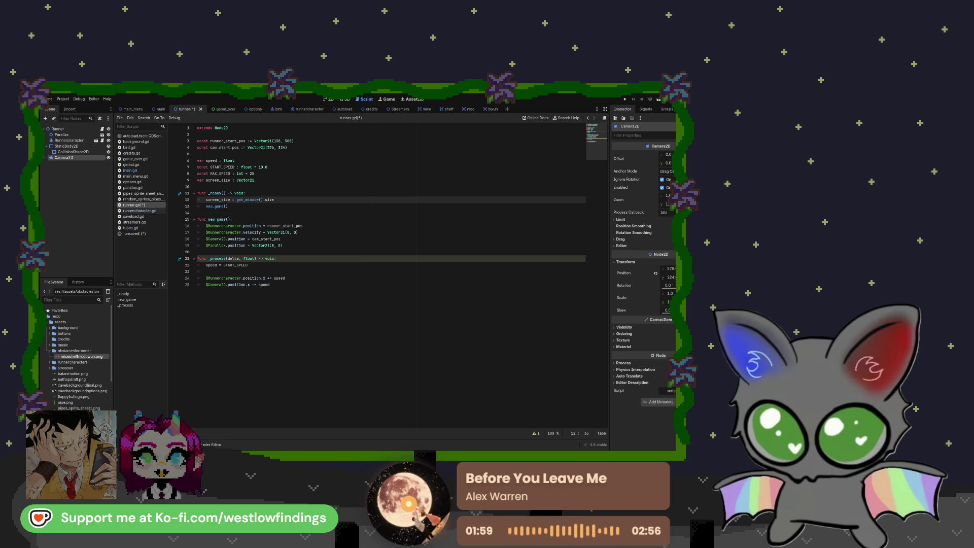
Add an '# update ground position' comment below the camera update line.
{"action": "left_click", "coordinate": [270, 284]}
{"action": "key", "text": "Return"}
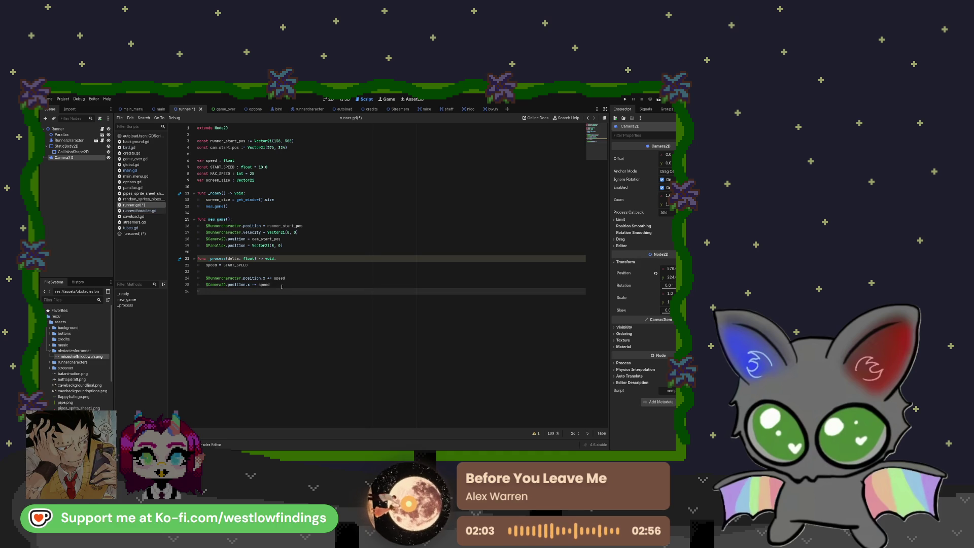
{"action": "key", "text": "Return"}
{"action": "type", "text": "$"}
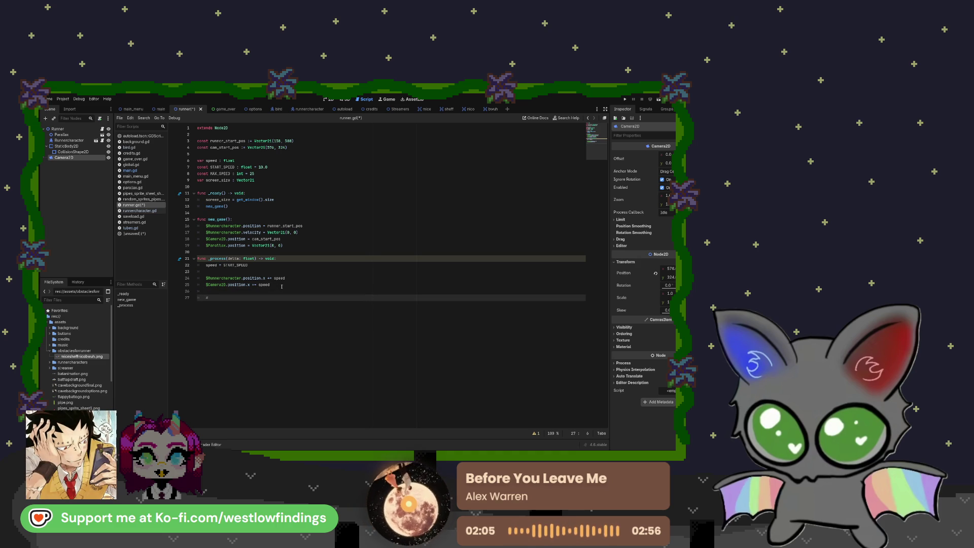
{"action": "type", "text": " update ground posit"}
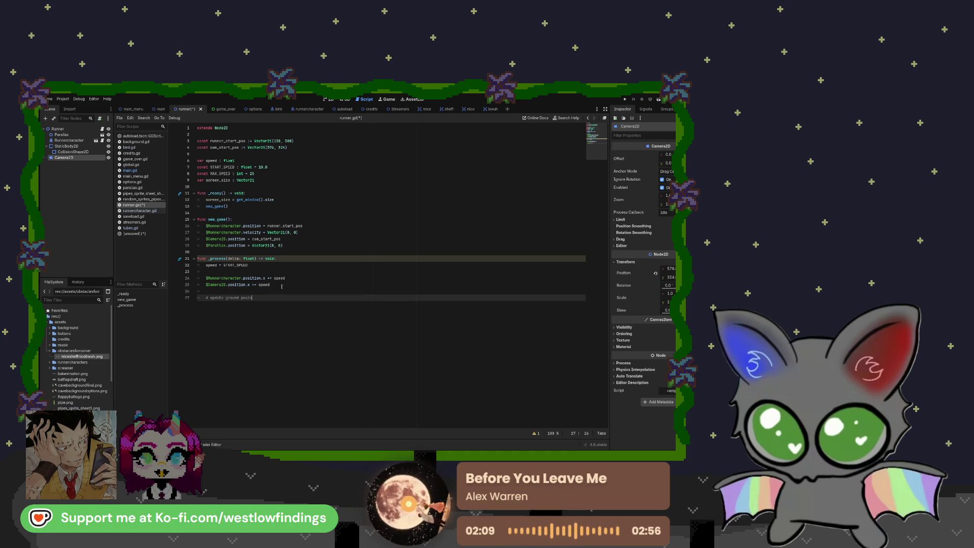
{"action": "type", "text": "ion"}
{"action": "key", "text": "Return"}
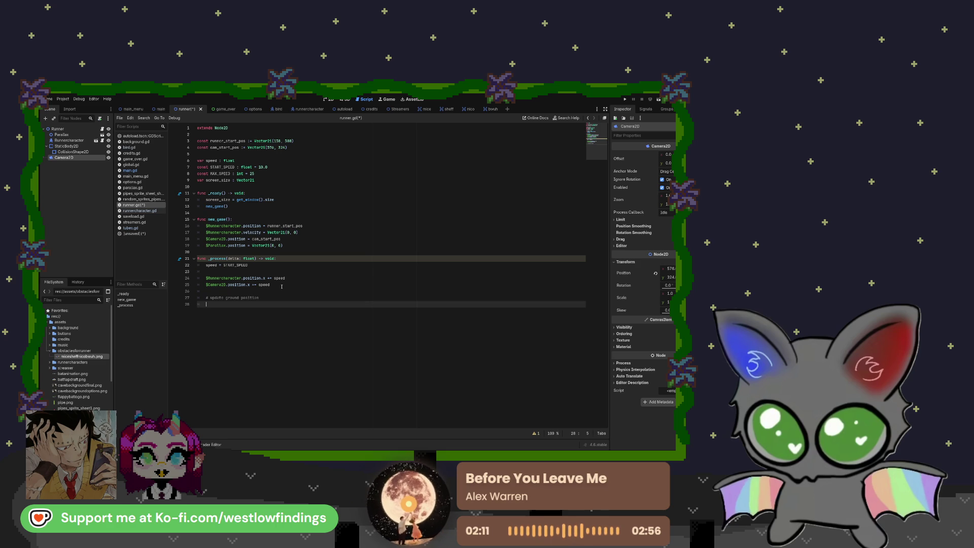
Start the if condition with '$Camera2D.position.x'.
{"action": "type", "text": "$"}
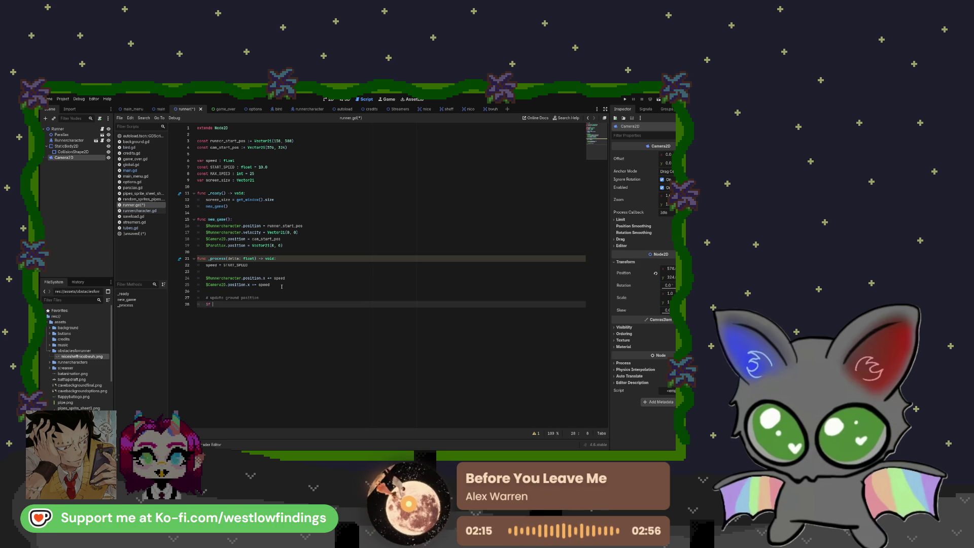
{"action": "left_click_drag", "start_coordinate": [60, 159], "coordinate": [245, 304]}
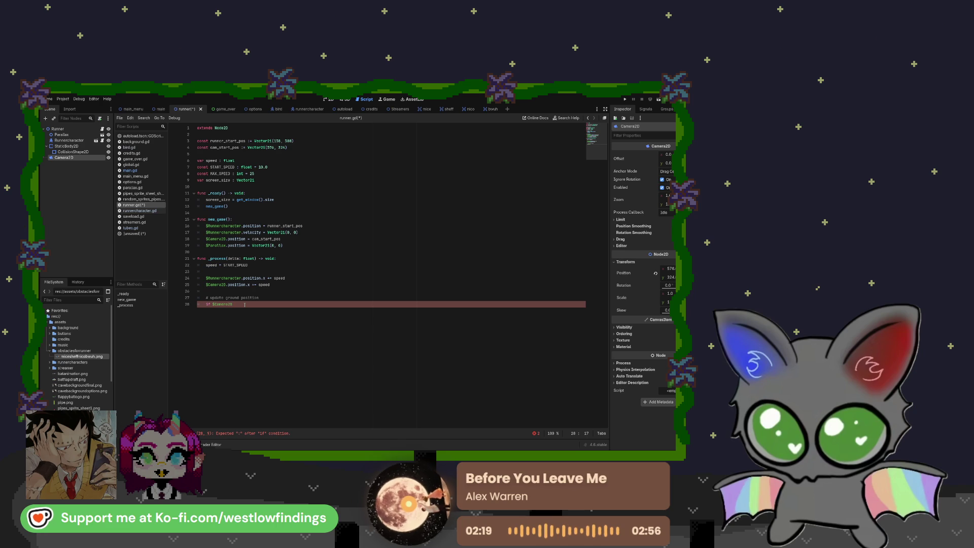
{"action": "type", "text": ".pos"}
{"action": "key", "text": "Down"}
{"action": "key", "text": "Down"}
{"action": "key", "text": "Return"}
{"action": "type", "text": ".x -"}
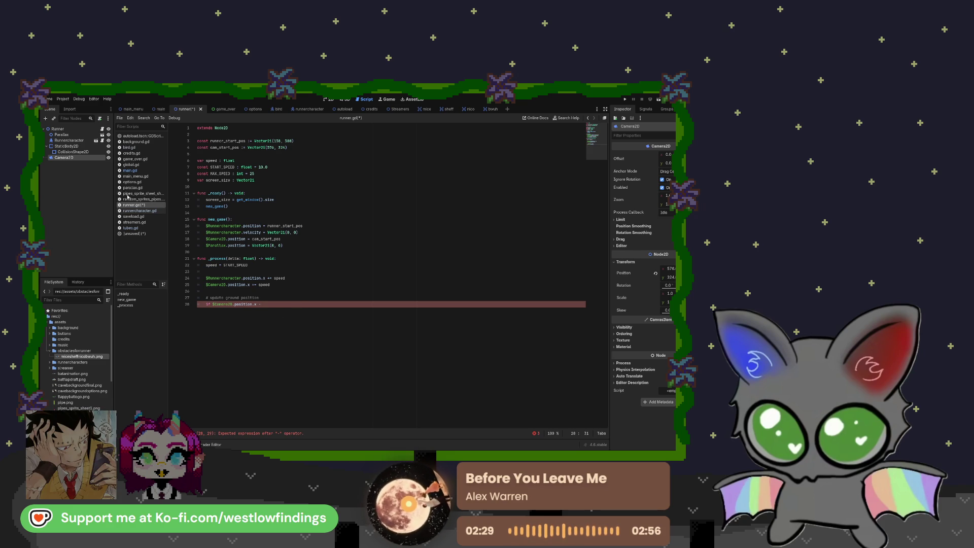
Finish the condition: minus '$StaticBody2D.position.x', greater than screen_size.x times 1.5.
{"action": "left_click", "coordinate": [77, 153]}
{"action": "mouse_move", "coordinate": [66, 146]}
{"action": "left_mouse_down"}
{"action": "mouse_move", "coordinate": [127, 173]}
{"action": "mouse_move", "coordinate": [284, 296]}
{"action": "mouse_move", "coordinate": [276, 305]}
{"action": "left_mouse_up"}
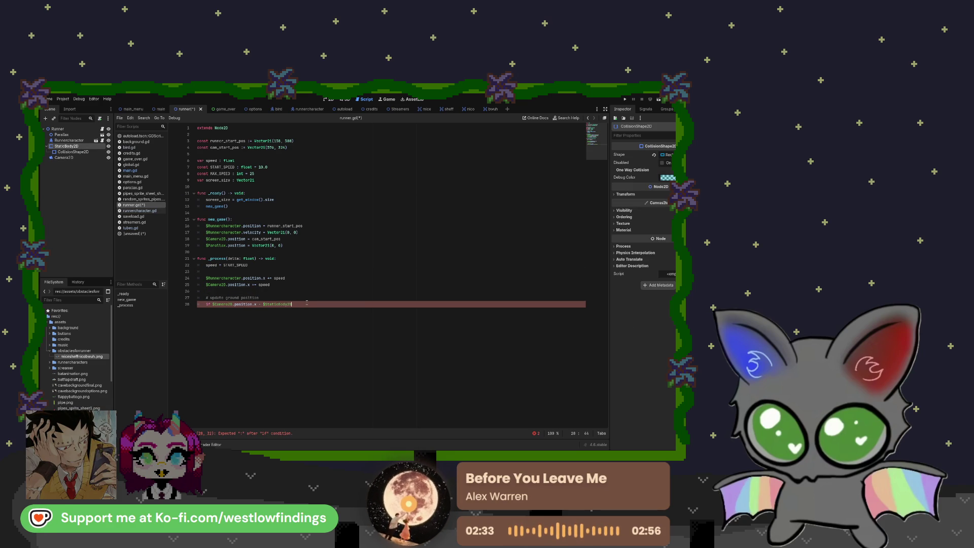
{"action": "type", "text": ".posi"}
{"action": "key", "text": "Return"}
{"action": "type", "text": ".position.x >"}
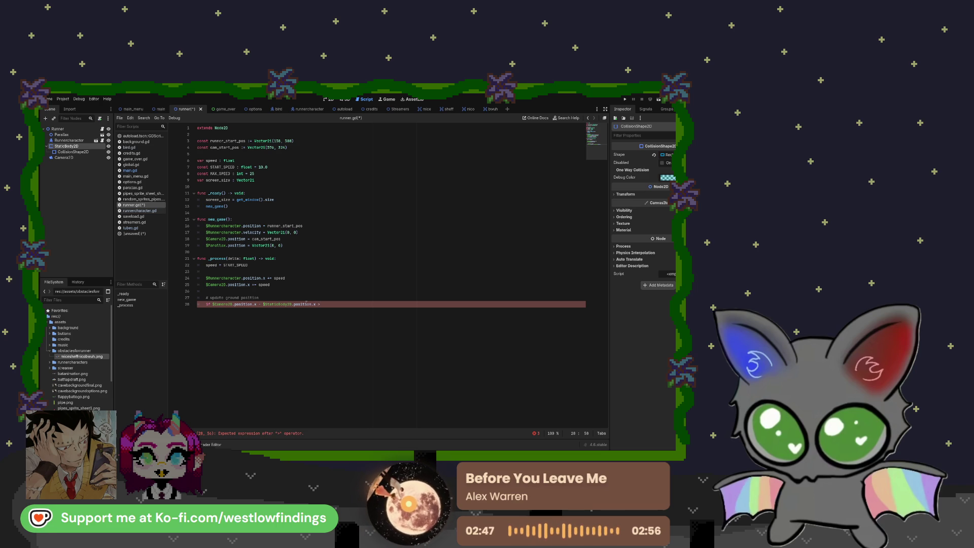
{"action": "type", "text": "screen"}
{"action": "key", "text": "Return"}
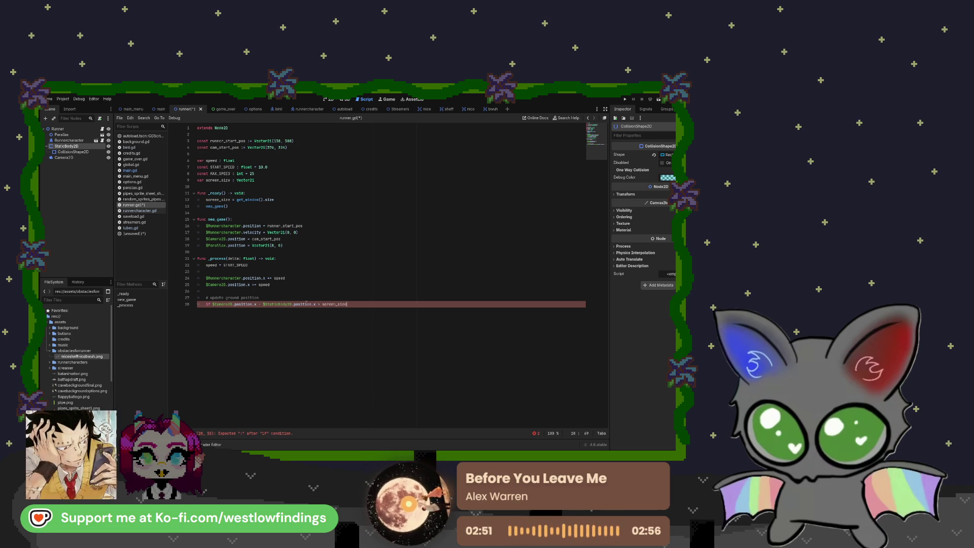
{"action": "type", "text": ".x"}
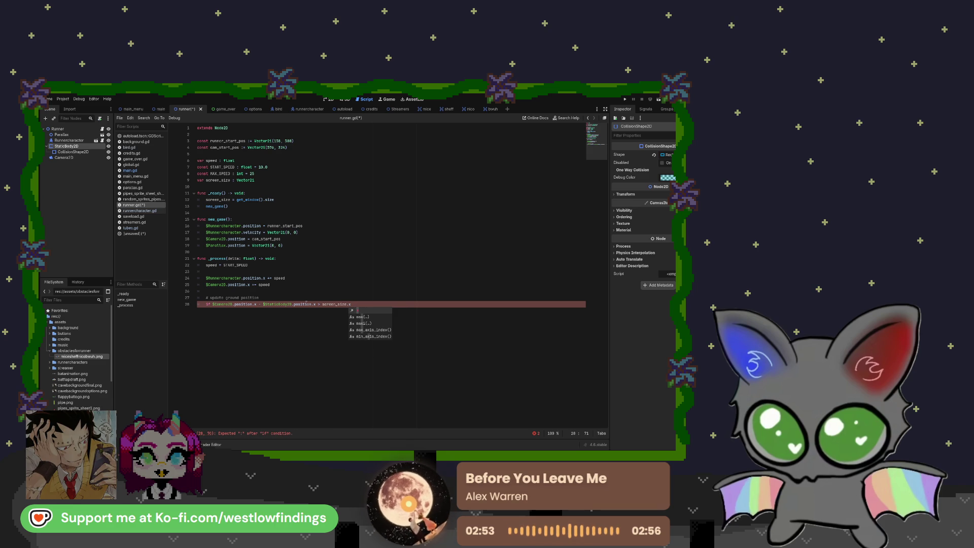
{"action": "type", "text": " = "}
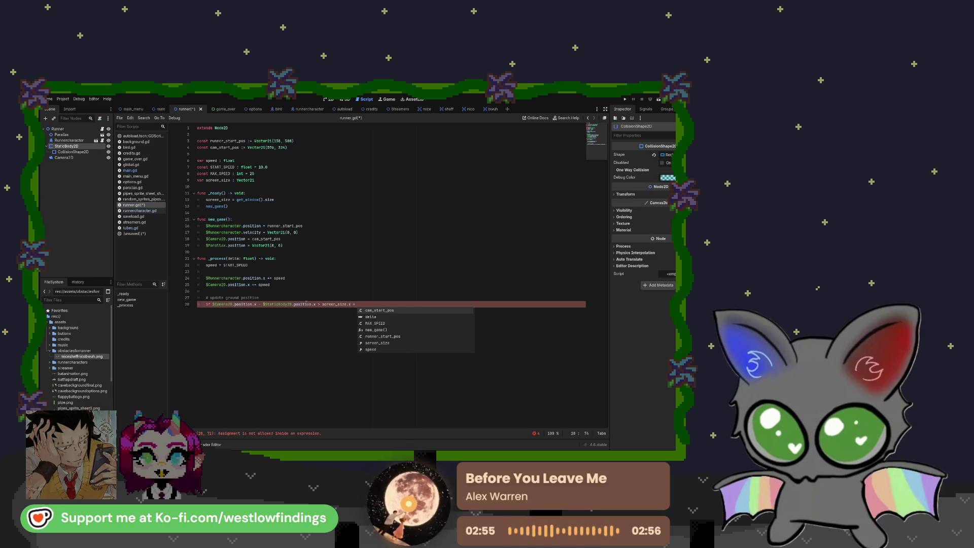
{"action": "type", "text": "1.5"}
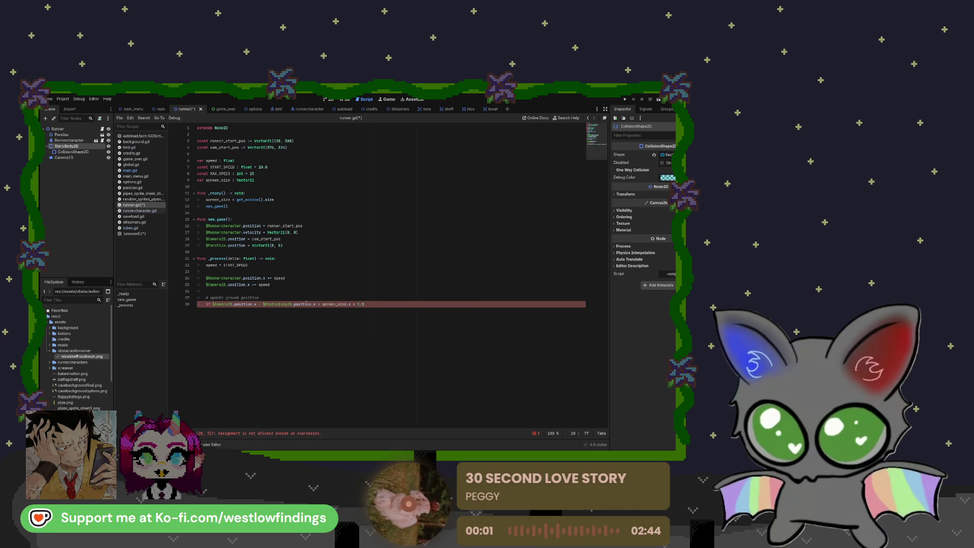
{"action": "type", "text": ":"}
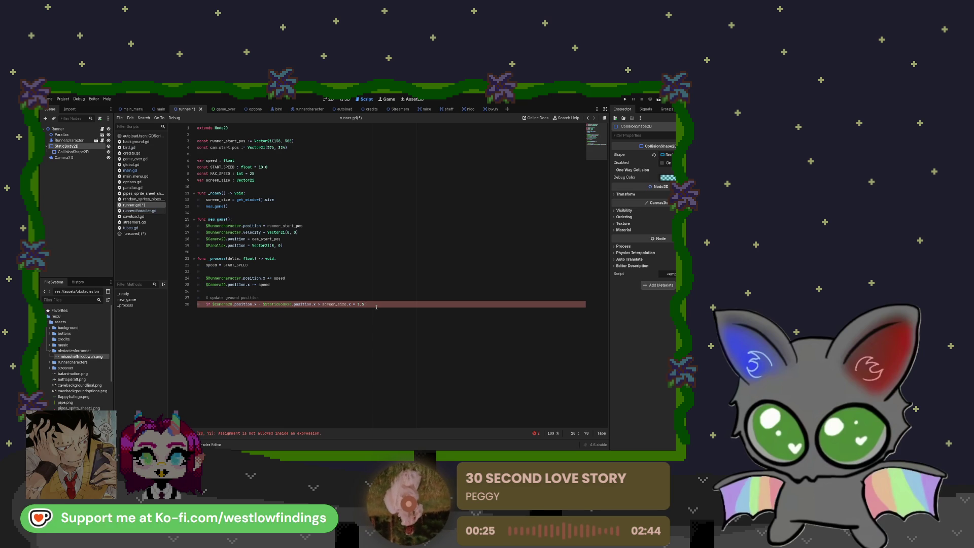
{"action": "key", "text": "Return"}
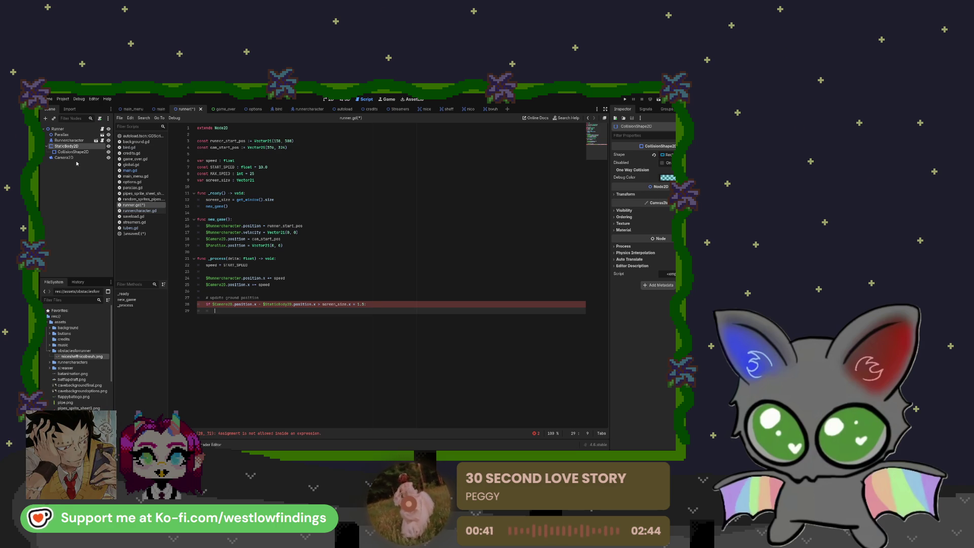
Add '$StaticBody2D.position.x += screen_size.x' inside the if block, then switch to the 2D view.
{"action": "left_click_drag", "start_coordinate": [100, 164], "coordinate": [245, 312]}
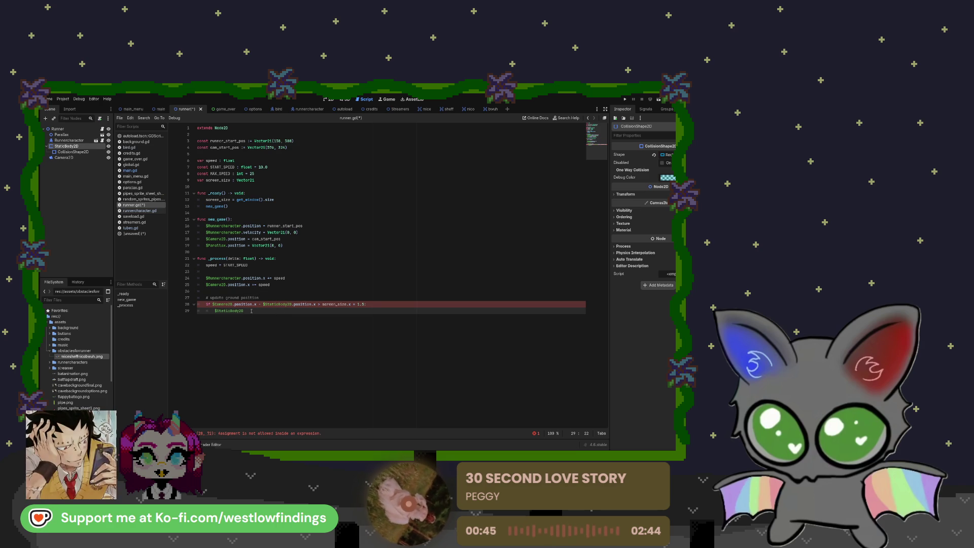
{"action": "type", "text": ".posi"}
{"action": "key", "text": "Return"}
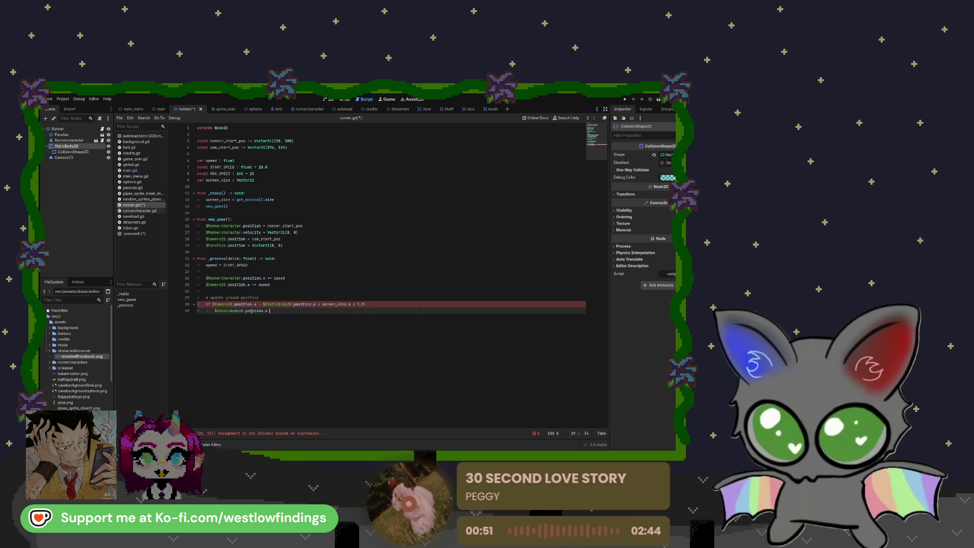
{"action": "type", "text": "+= "}
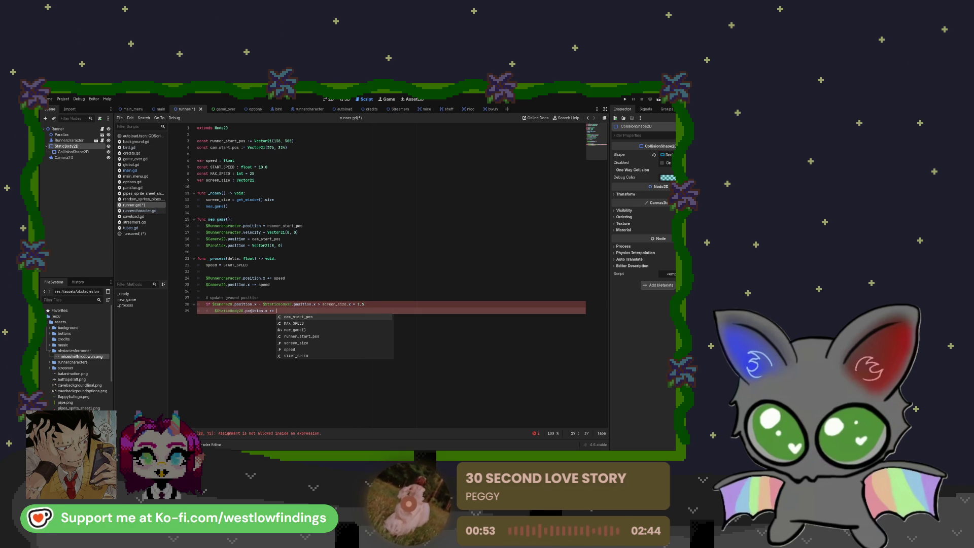
{"action": "type", "text": "screen"}
{"action": "key", "text": "Return"}
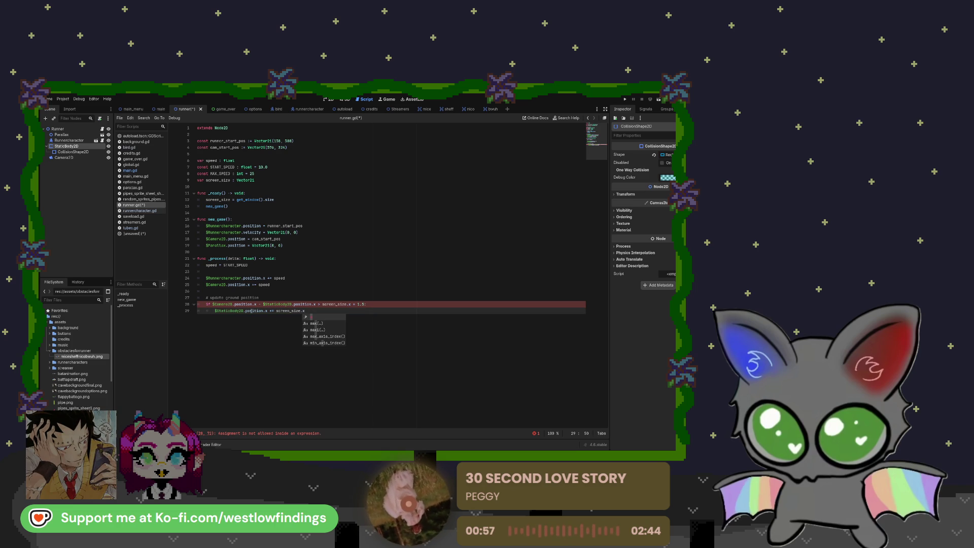
{"action": "key", "text": "Escape"}
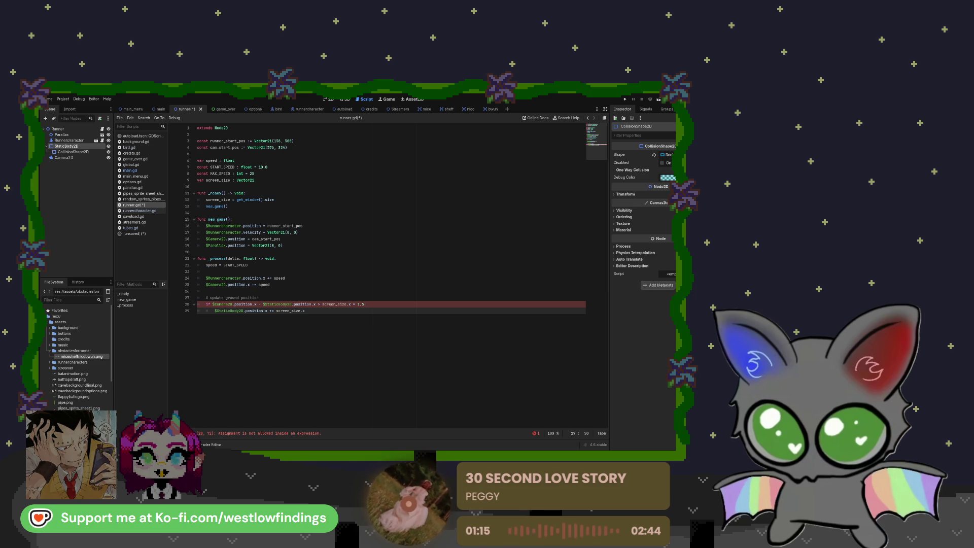
{"action": "mouse_move", "coordinate": [223, 109]}
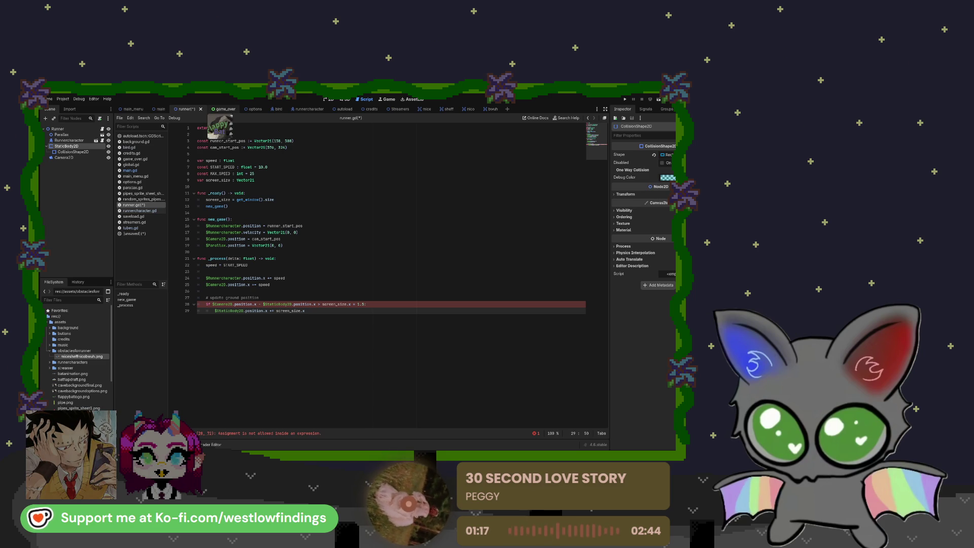
{"action": "left_click", "coordinate": [328, 99]}
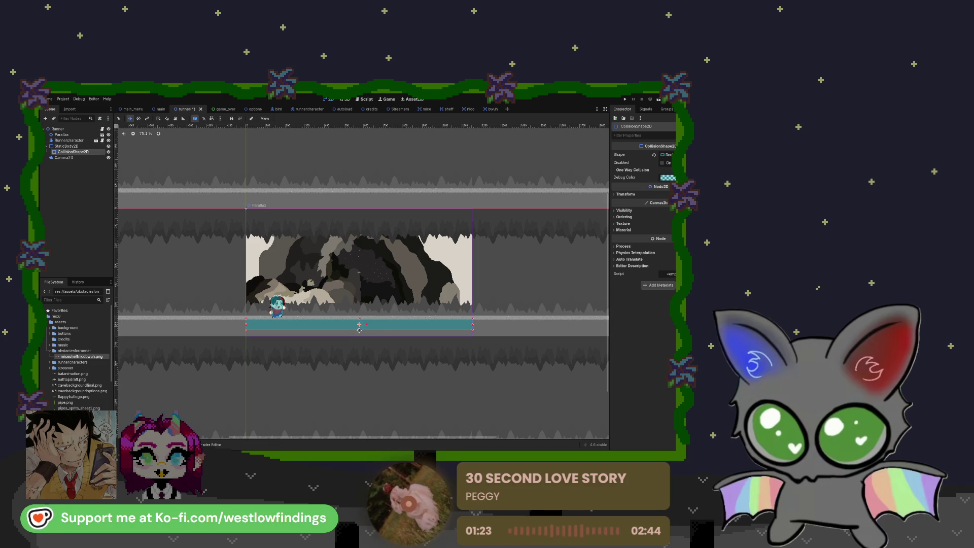
Extend the ground CollisionShape2D's bottom edge slightly downward, then return to runner.gd.
{"action": "scroll", "coordinate": [359, 331], "scroll_direction": "up", "scroll_amount": 4}
{"action": "left_click_drag", "start_coordinate": [360, 338], "coordinate": [361, 343]}
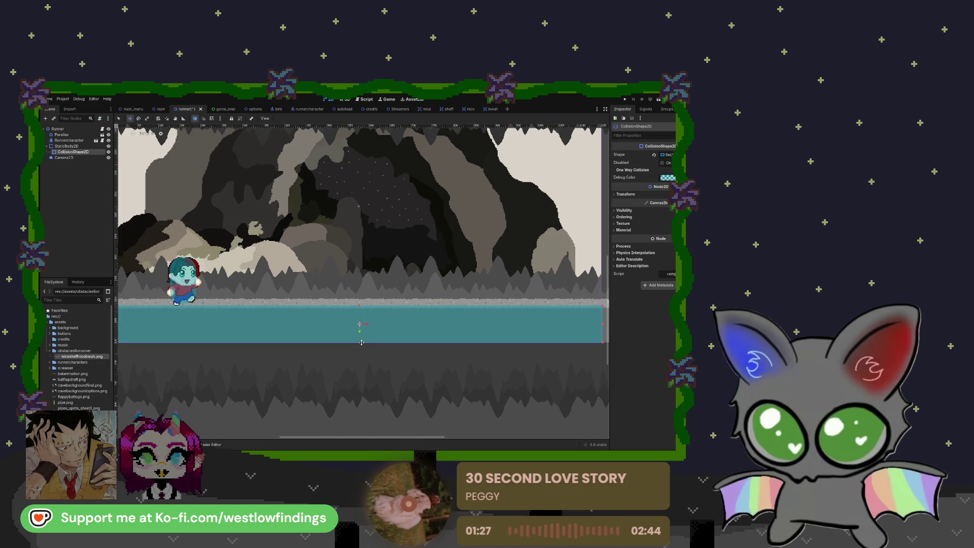
{"action": "scroll", "coordinate": [361, 340], "scroll_direction": "down", "scroll_amount": 3}
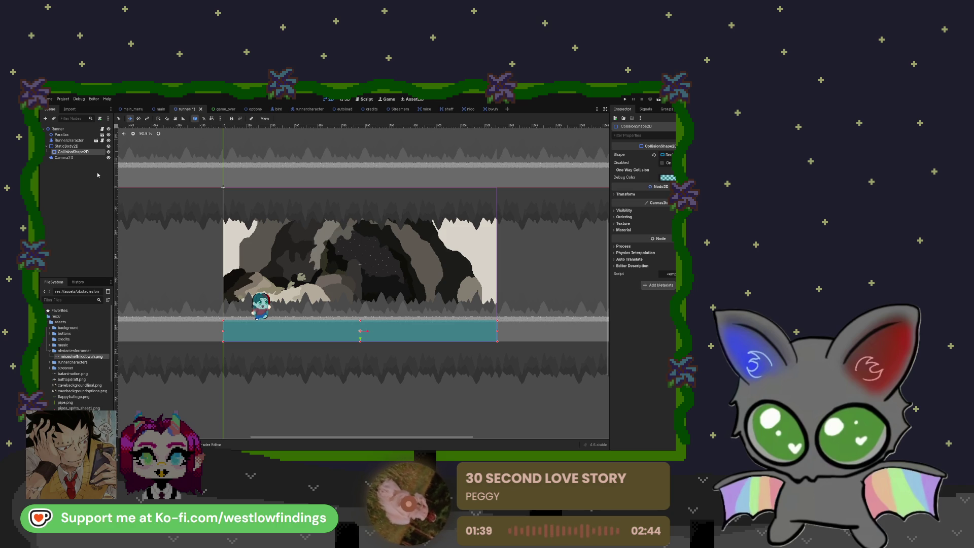
{"action": "scroll", "coordinate": [287, 231], "scroll_direction": "down", "scroll_amount": 4}
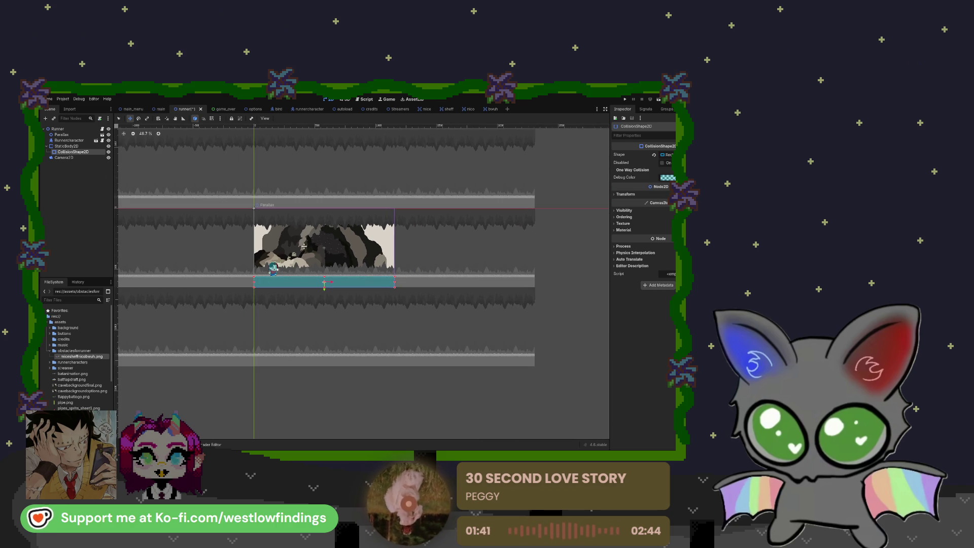
{"action": "left_click", "coordinate": [368, 100]}
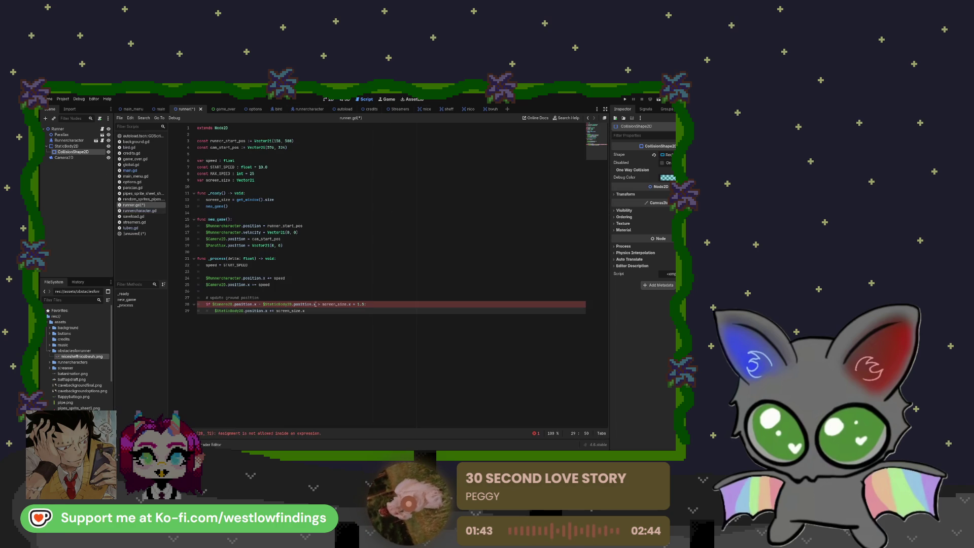
Insert the missing '*' in the ground-update condition, then save and run the game.
{"action": "left_click", "coordinate": [355, 304]}
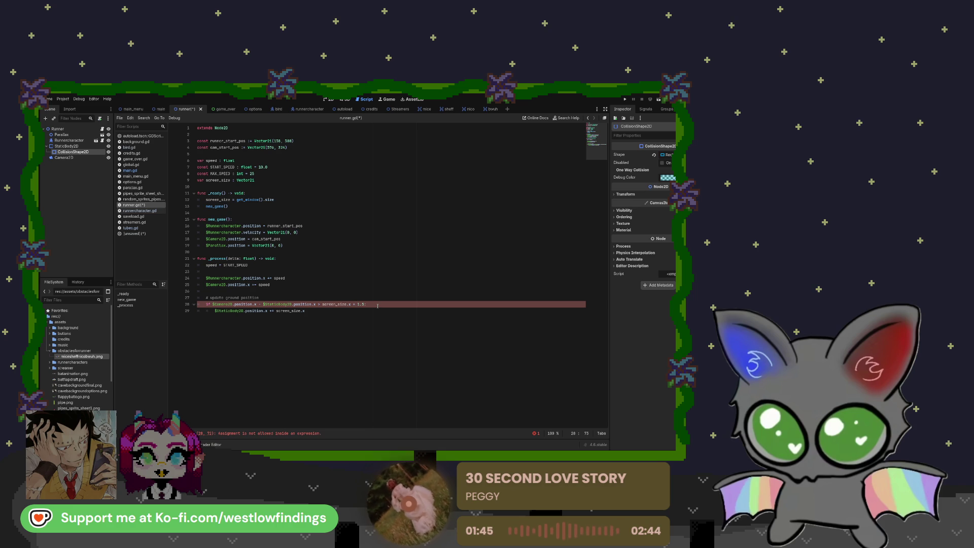
{"action": "type", "text": "*"}
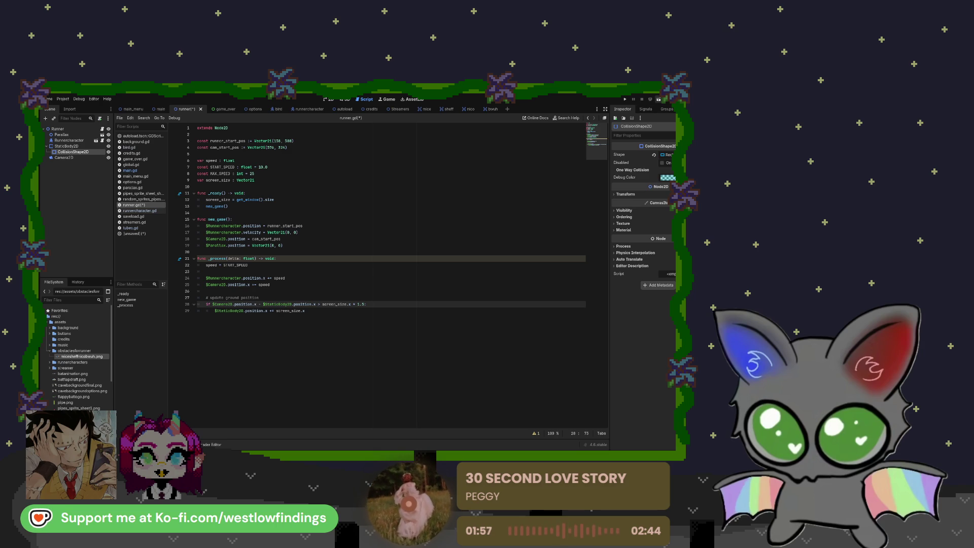
{"action": "key", "text": "F5"}
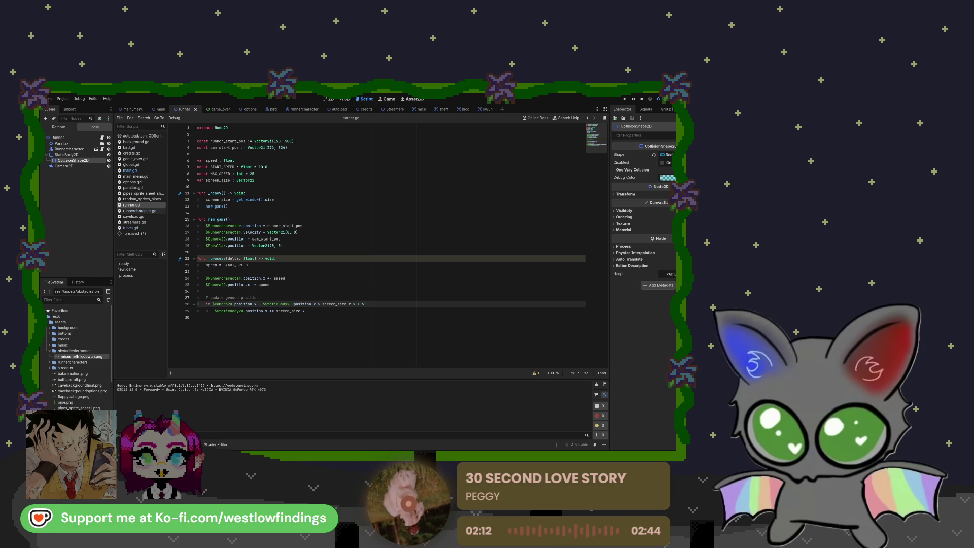
Stop and relaunch the game to playtest, then stop it and select the Parallax node.
{"action": "key", "text": "F8"}
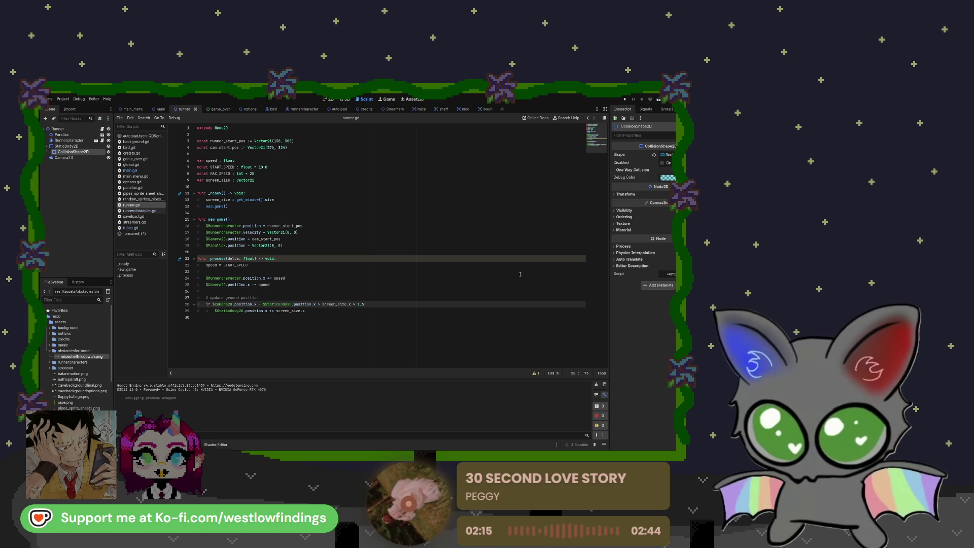
{"action": "key", "text": "F6"}
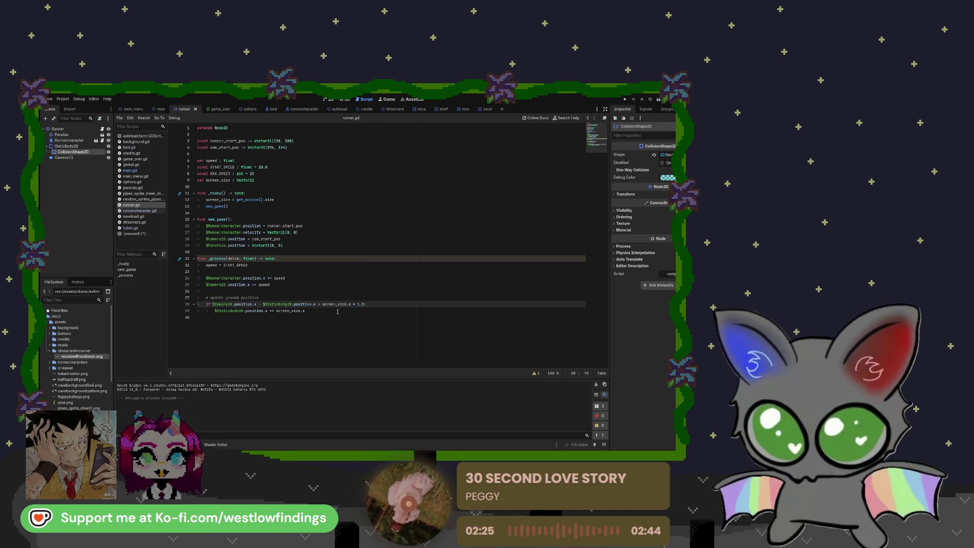
{"action": "left_click", "coordinate": [84, 136]}
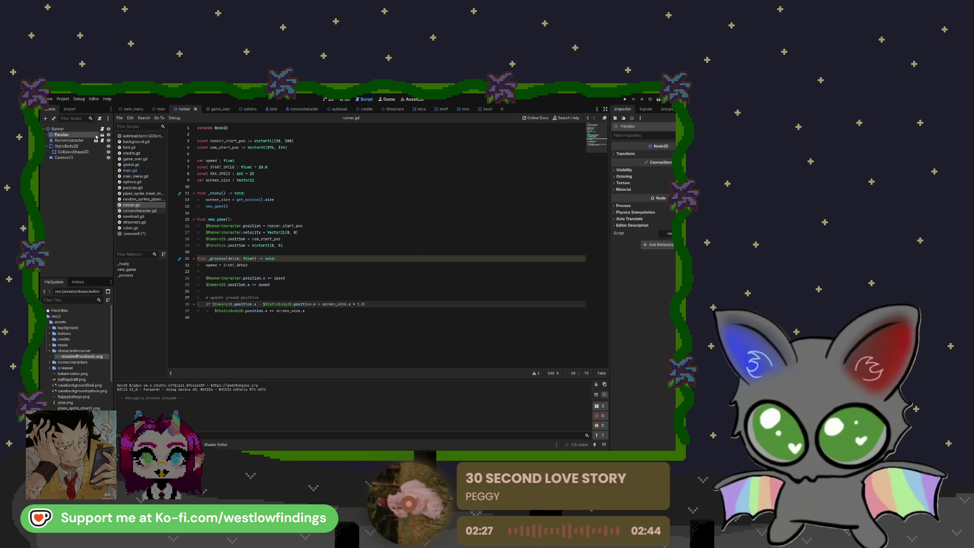
{"action": "left_click", "coordinate": [102, 135]}
Inspect parallax.gd on the ParallaxBackground and ParallaxRunner nodes, then return to the runner scene's 2D view.
{"action": "left_click", "coordinate": [102, 135]}
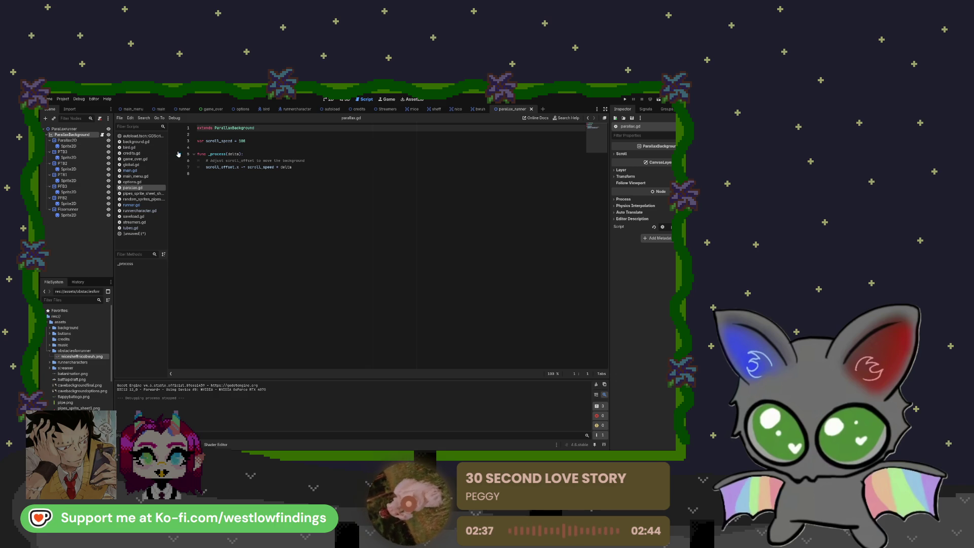
{"action": "left_click", "coordinate": [81, 129]}
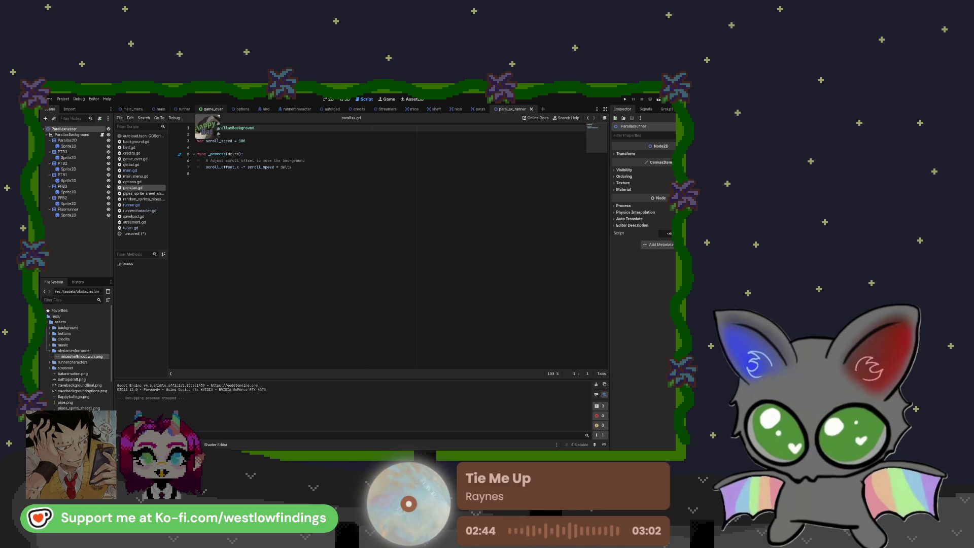
{"action": "left_click", "coordinate": [179, 111]}
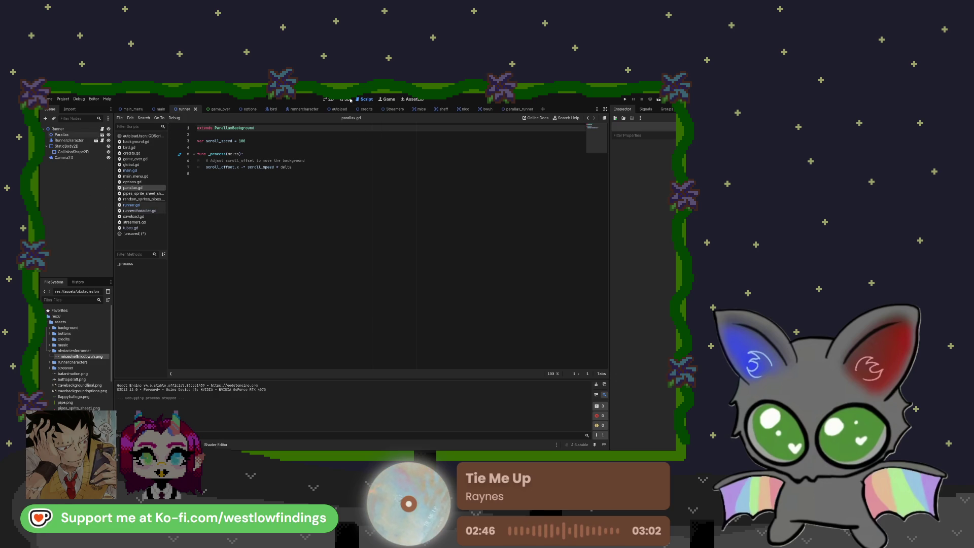
{"action": "left_click", "coordinate": [330, 99]}
{"action": "scroll", "coordinate": [273, 217], "scroll_direction": "up", "scroll_amount": 4}
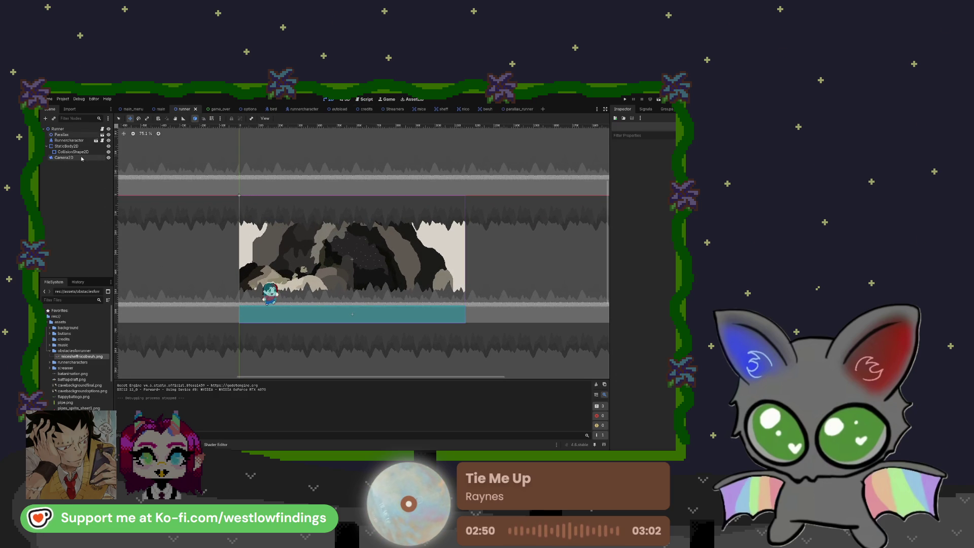
Open runner.gd and review the ground-position update lines 28–29.
{"action": "left_click", "coordinate": [354, 99]}
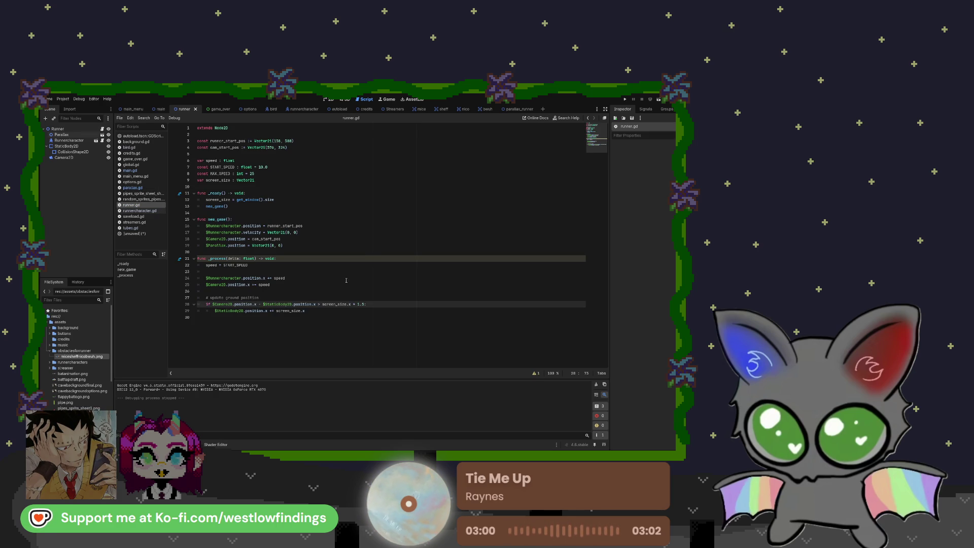
{"action": "left_click_drag", "start_coordinate": [322, 313], "coordinate": [208, 304]}
{"action": "left_click", "coordinate": [317, 311]}
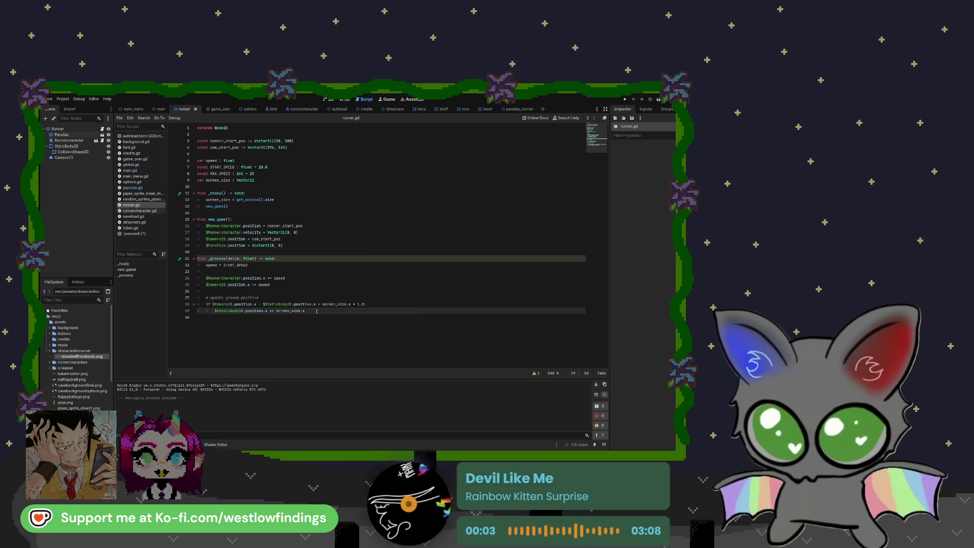
{"action": "key", "text": "Up"}
{"action": "key", "text": "Up"}
{"action": "key", "text": "Up"}
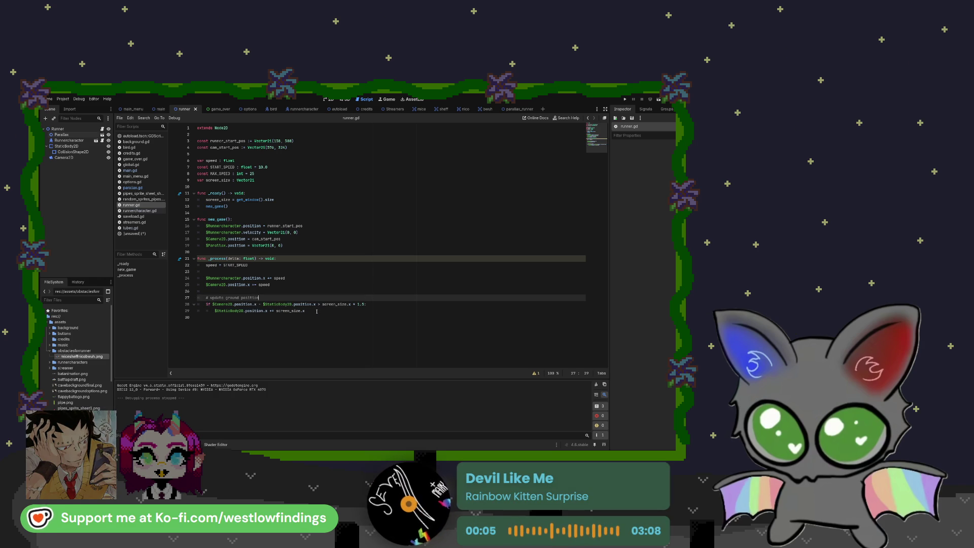
Add an '# update background position' comment line.
{"action": "key", "text": "Return"}
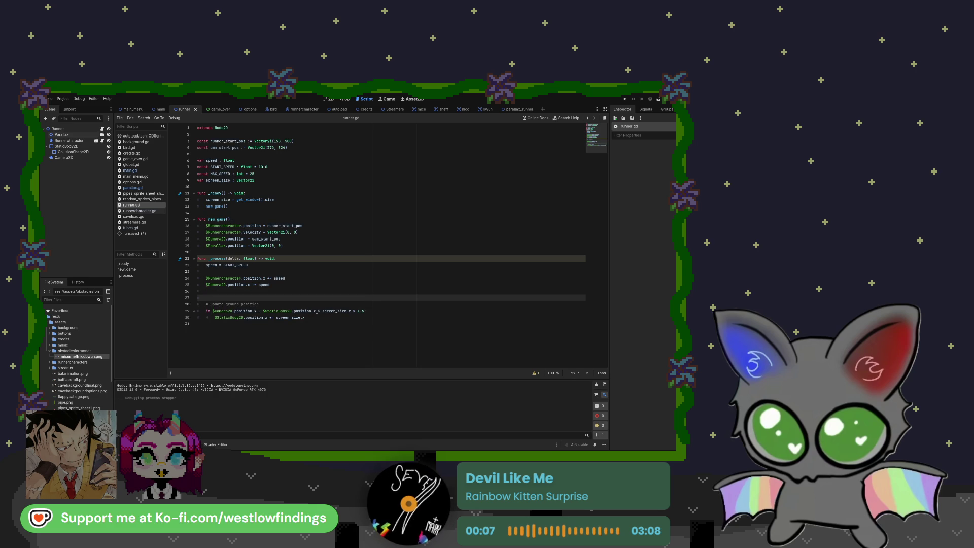
{"action": "type", "text": "update background p"}
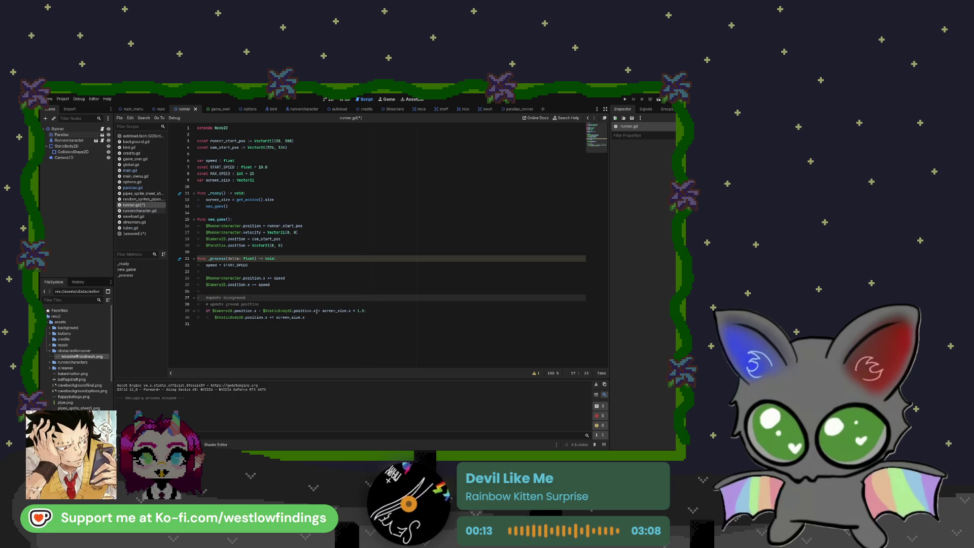
{"action": "type", "text": "osi"}
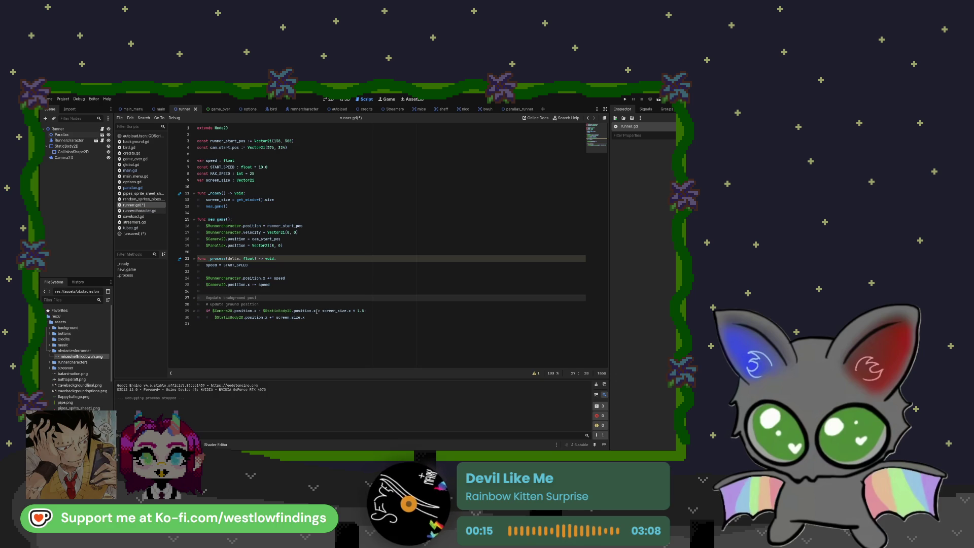
{"action": "type", "text": "t"}
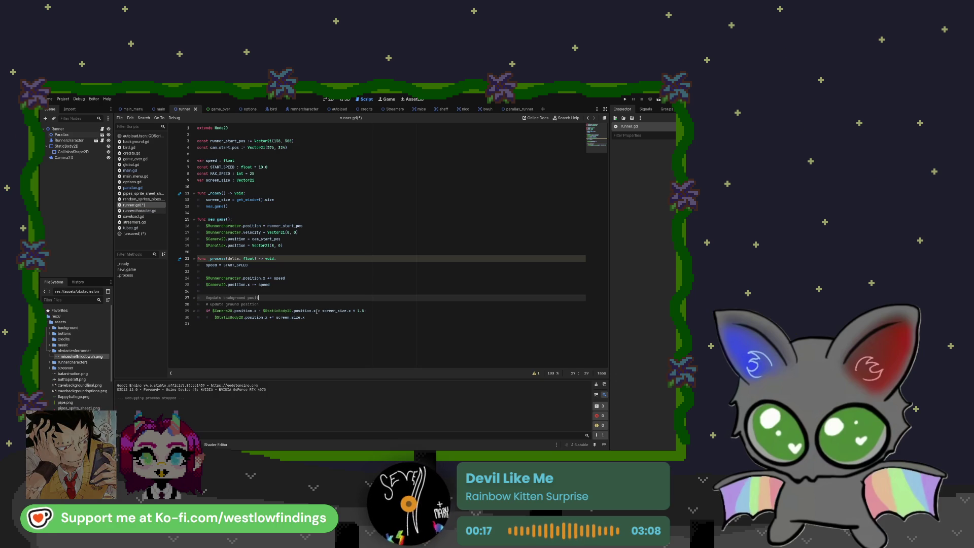
{"action": "type", "text": "ion"}
{"action": "key", "text": "Return"}
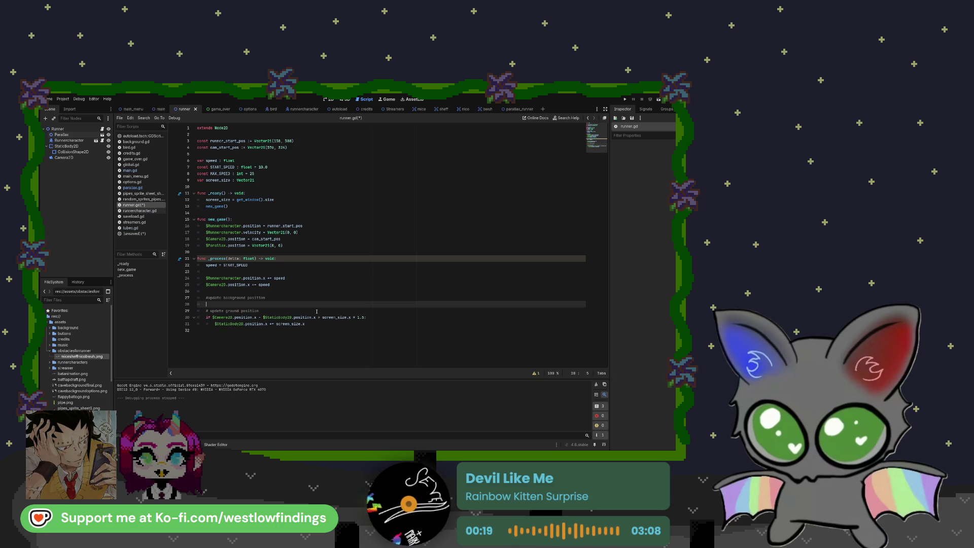
Write 'if $Camera2D.position.x - $Parallax.position.x > screen_size.x * 1.5:' with an indented body line.
{"action": "type", "text": "if"}
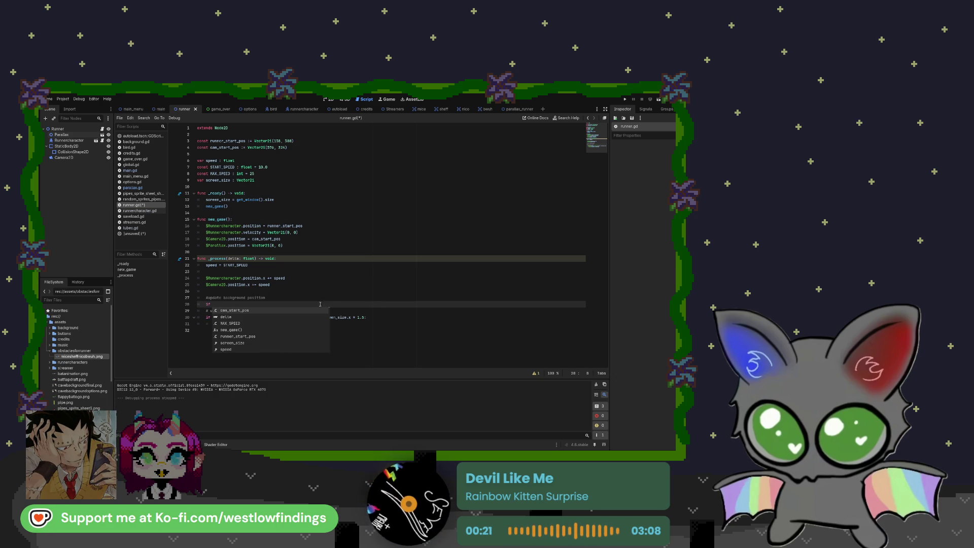
{"action": "mouse_move", "coordinate": [87, 159]}
{"action": "left_mouse_down"}
{"action": "mouse_move", "coordinate": [203, 220]}
{"action": "mouse_move", "coordinate": [229, 306]}
{"action": "left_mouse_up"}
{"action": "type", "text": ".po"}
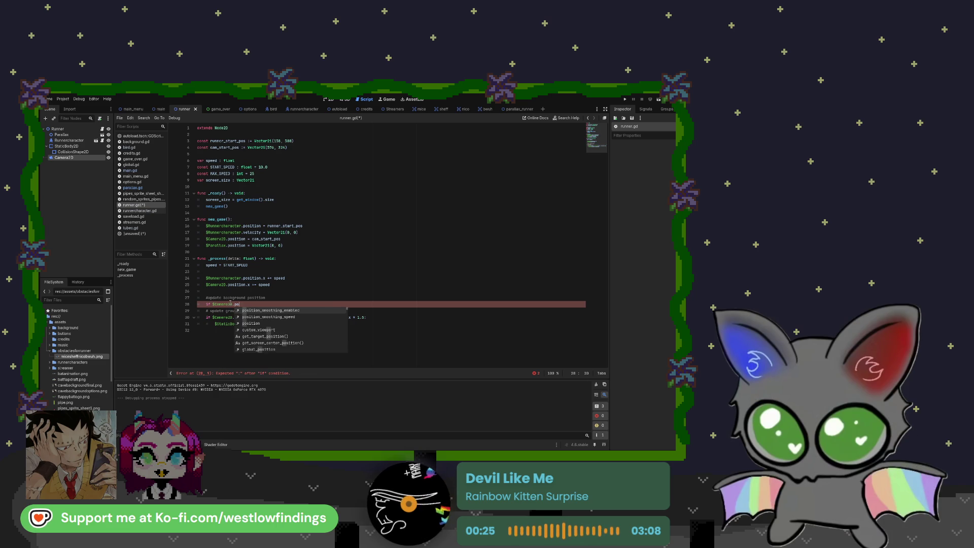
{"action": "type", "text": "si"}
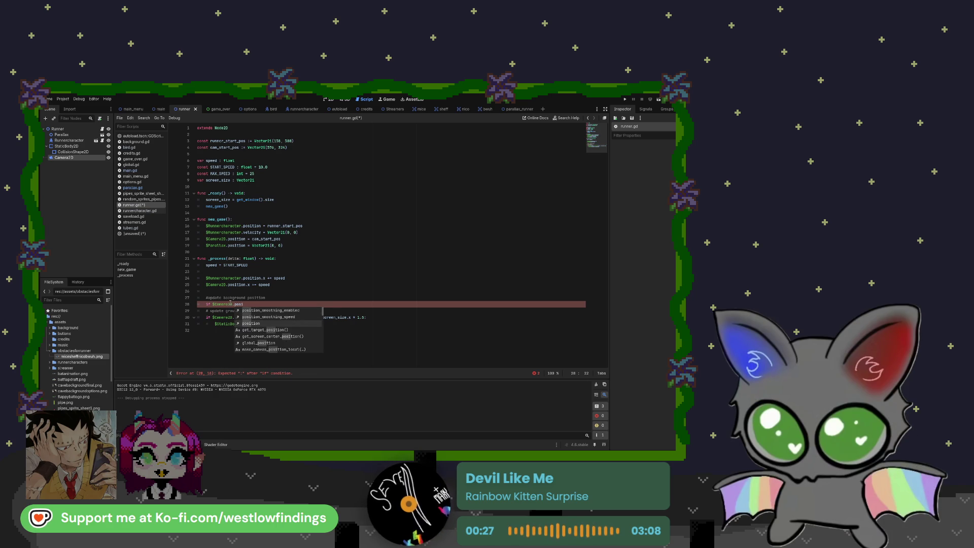
{"action": "type", "text": "tion.x -"}
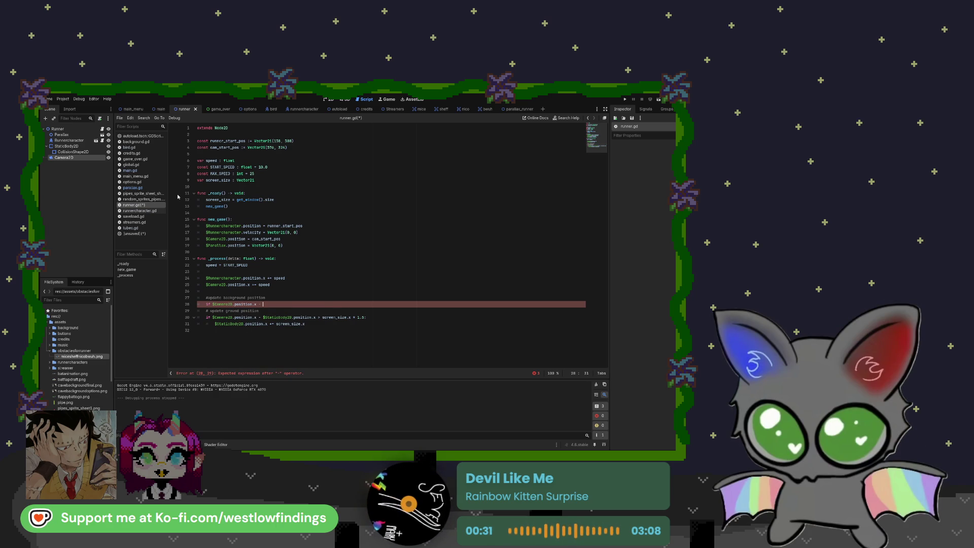
{"action": "mouse_move", "coordinate": [61, 134]}
{"action": "left_mouse_down"}
{"action": "mouse_move", "coordinate": [127, 173]}
{"action": "mouse_move", "coordinate": [267, 307]}
{"action": "left_mouse_up"}
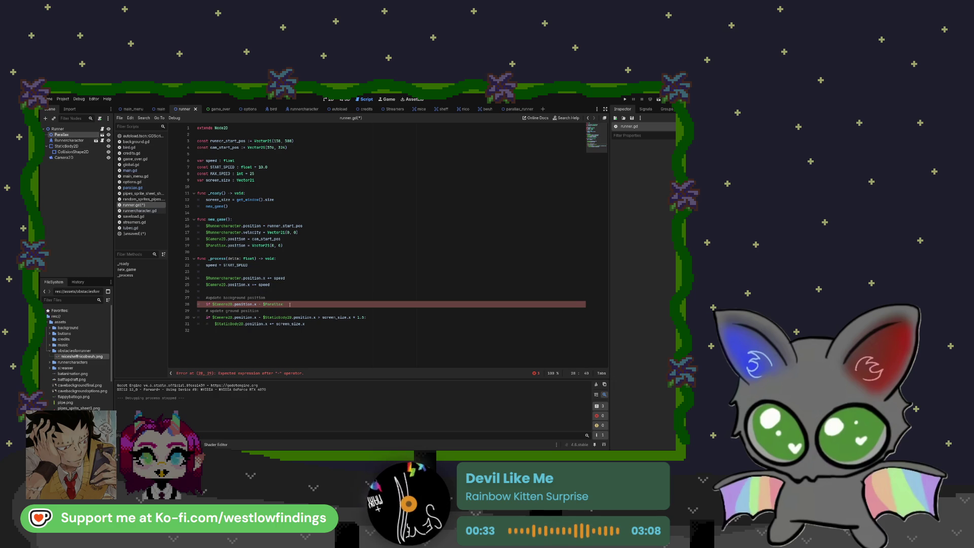
{"action": "type", "text": ".position"}
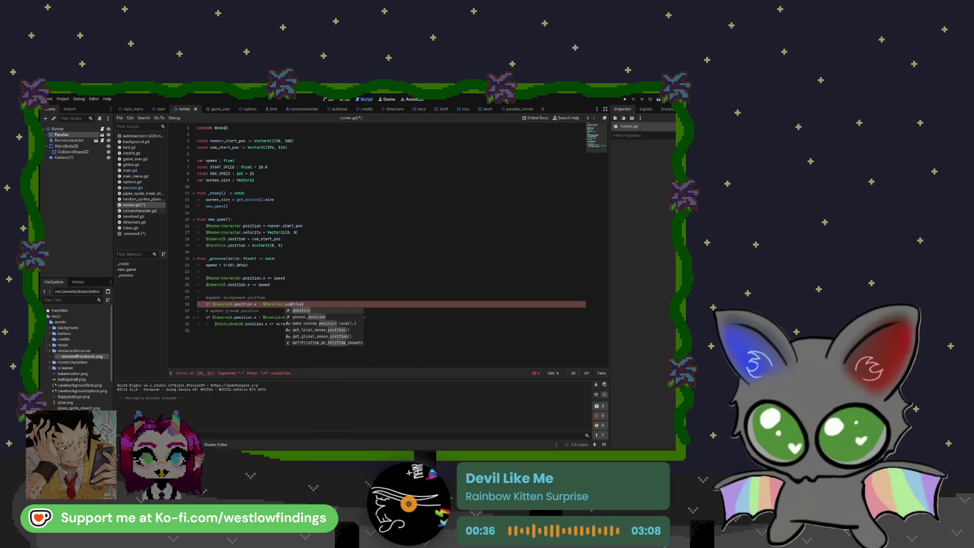
{"action": "key", "text": "Return"}
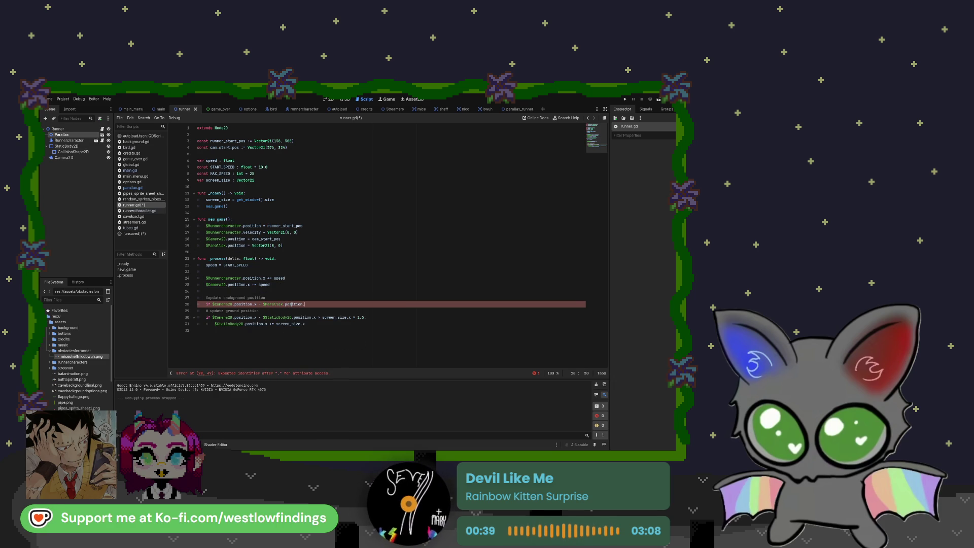
{"action": "type", "text": "x > screen"}
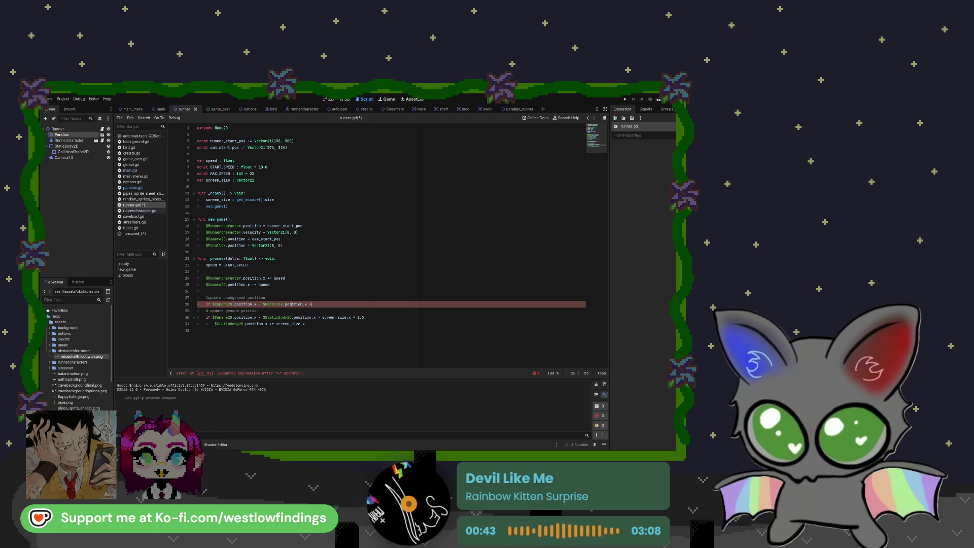
{"action": "type", "text": "_size"}
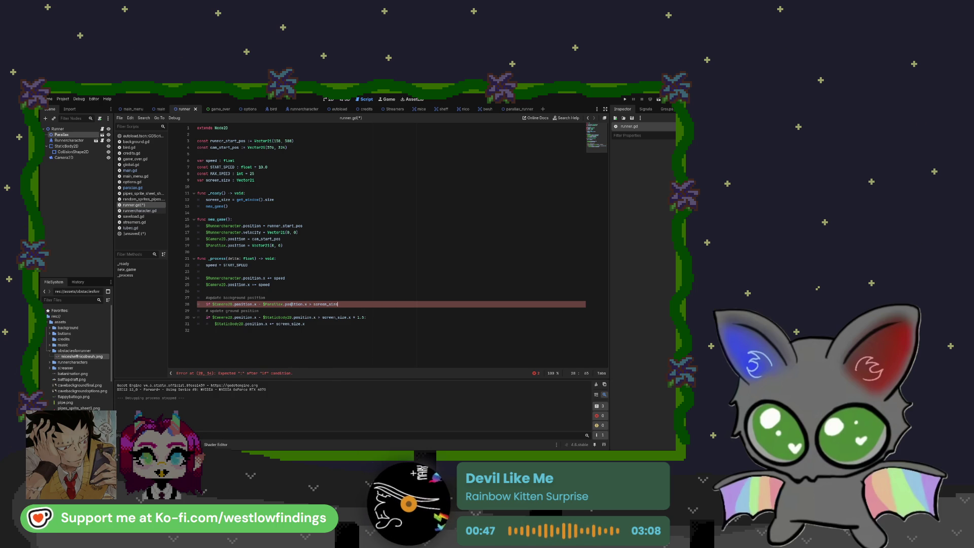
{"action": "type", "text": ".x"}
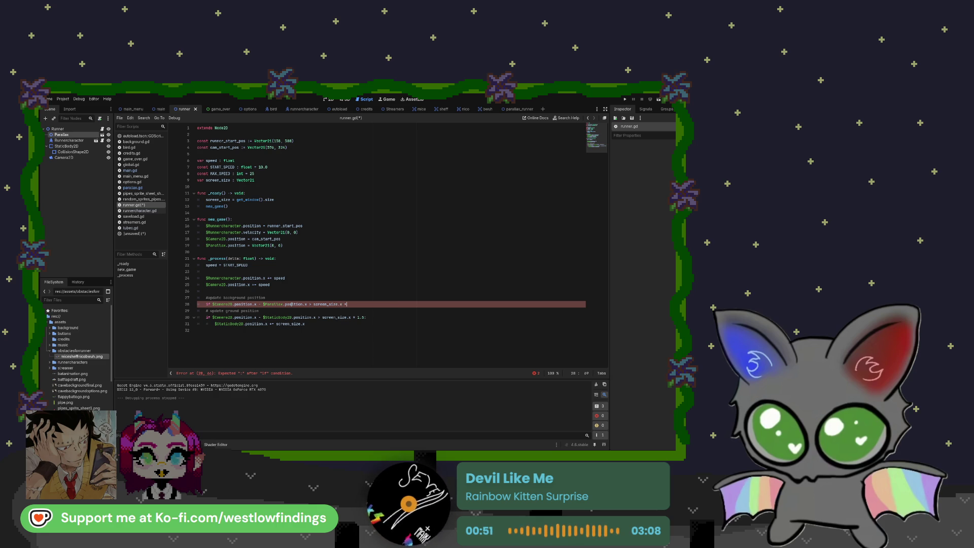
{"action": "type", "text": " * 1"}
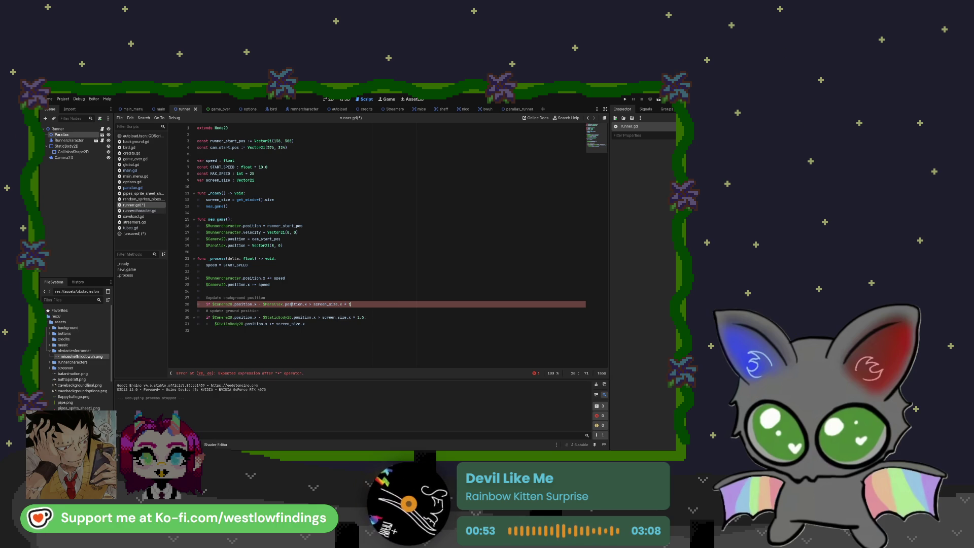
{"action": "type", "text": ".5:"}
{"action": "key", "text": "Return"}
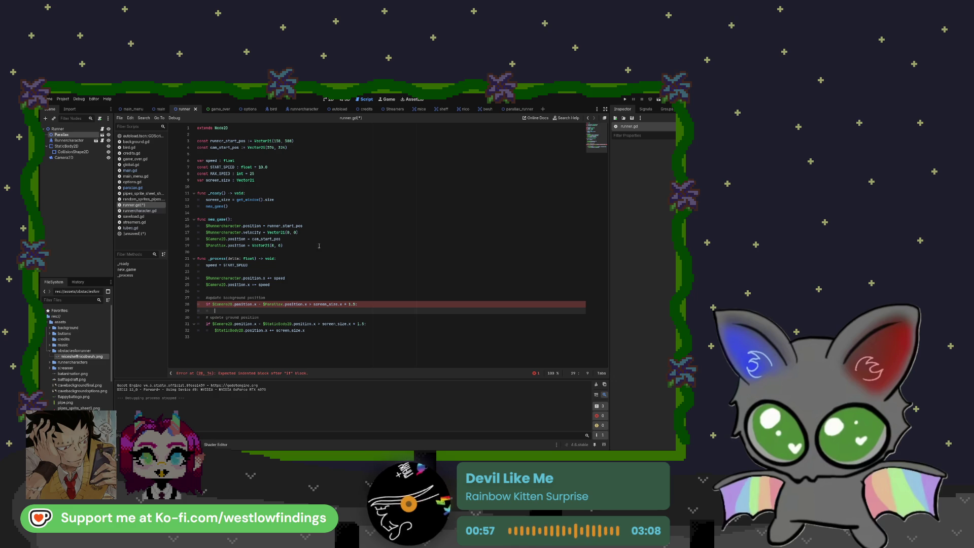
Write line 29 as $Parallax.position.x += screen_size.x, then save and run the runner scene.
{"action": "left_click_drag", "start_coordinate": [265, 310], "coordinate": [266, 309]}
{"action": "type", "text": ".position.x +="}
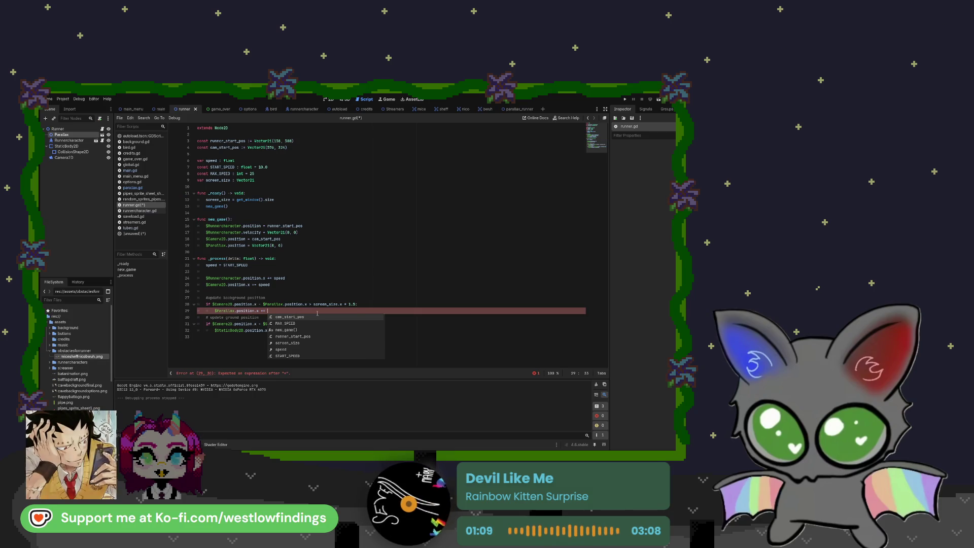
{"action": "left_click", "coordinate": [293, 317]}
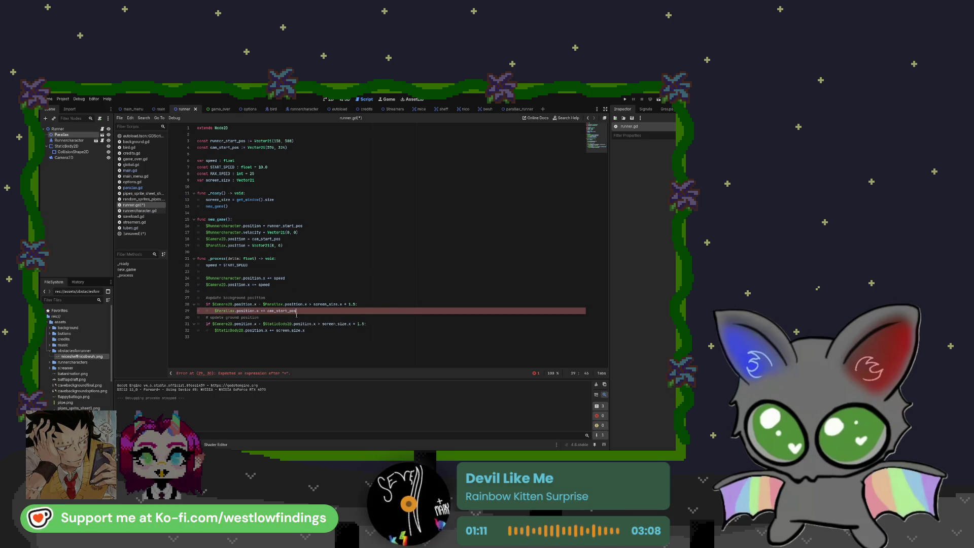
{"action": "left_click_drag", "start_coordinate": [269, 312], "coordinate": [267, 311]}
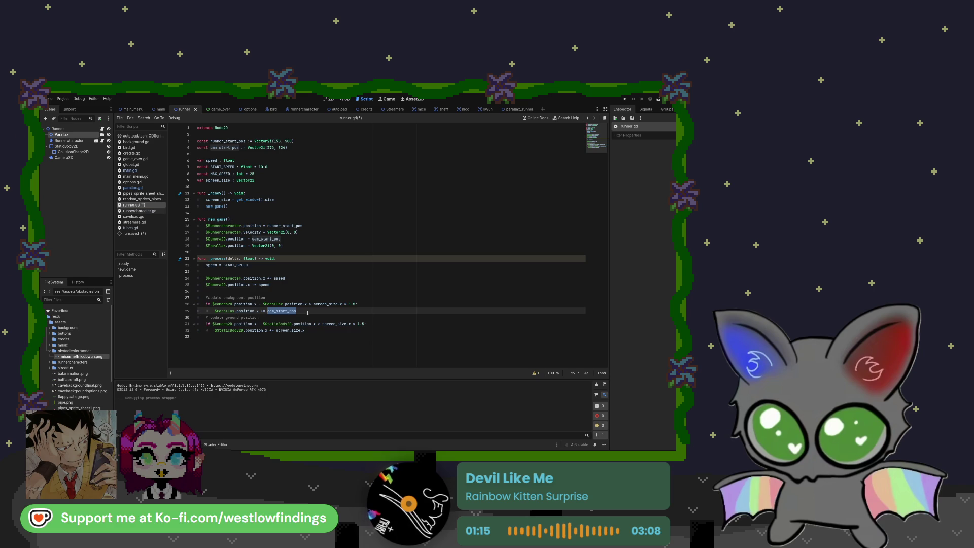
{"action": "type", "text": "scree"}
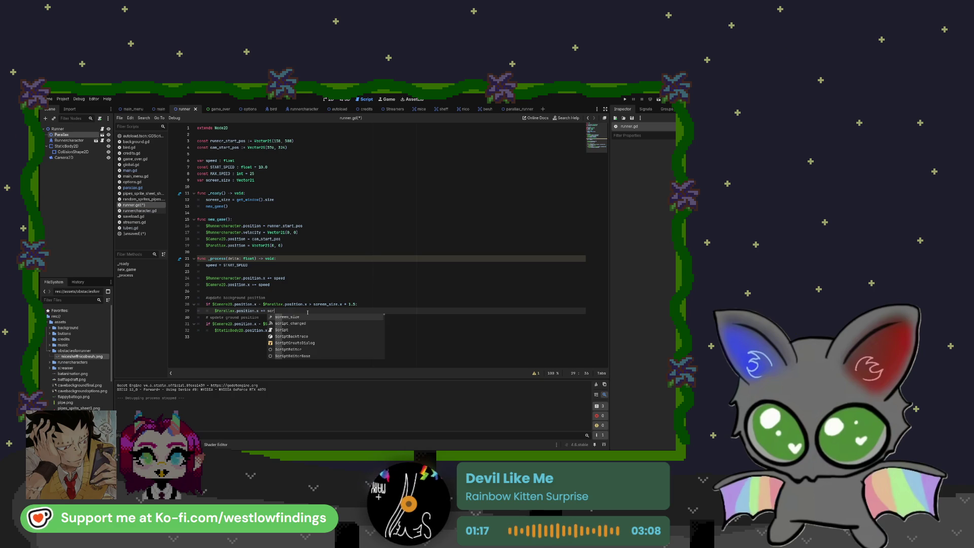
{"action": "key", "text": "Return"}
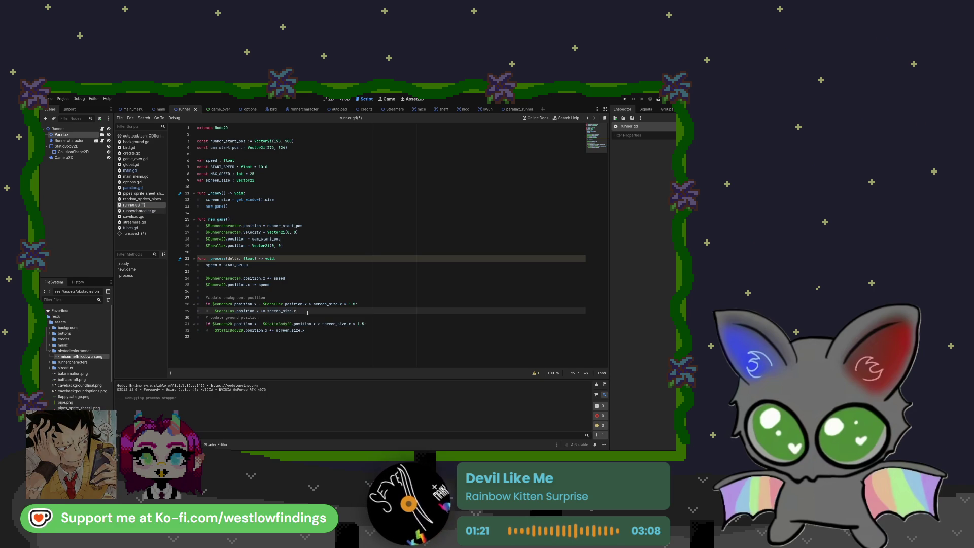
{"action": "key", "text": "BackSpace"}
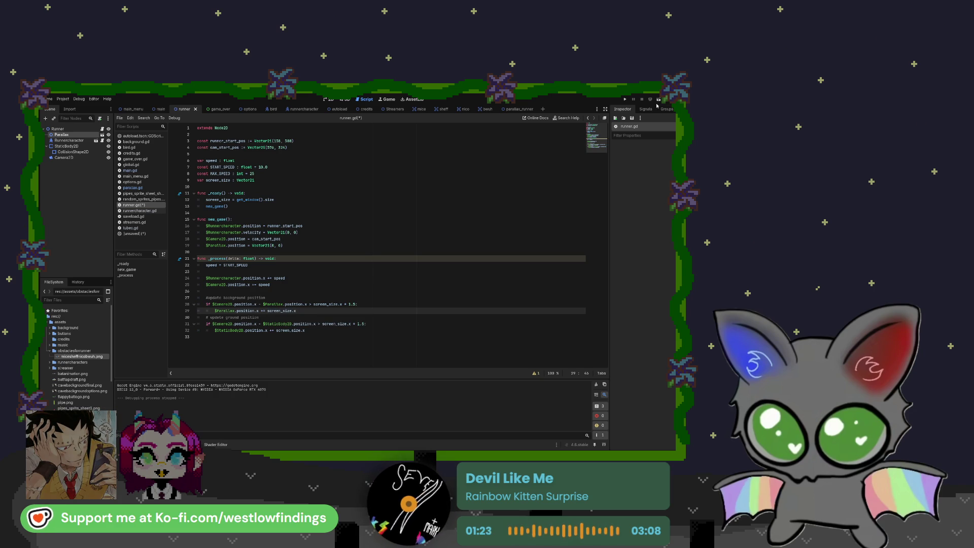
{"action": "left_click", "coordinate": [659, 101]}
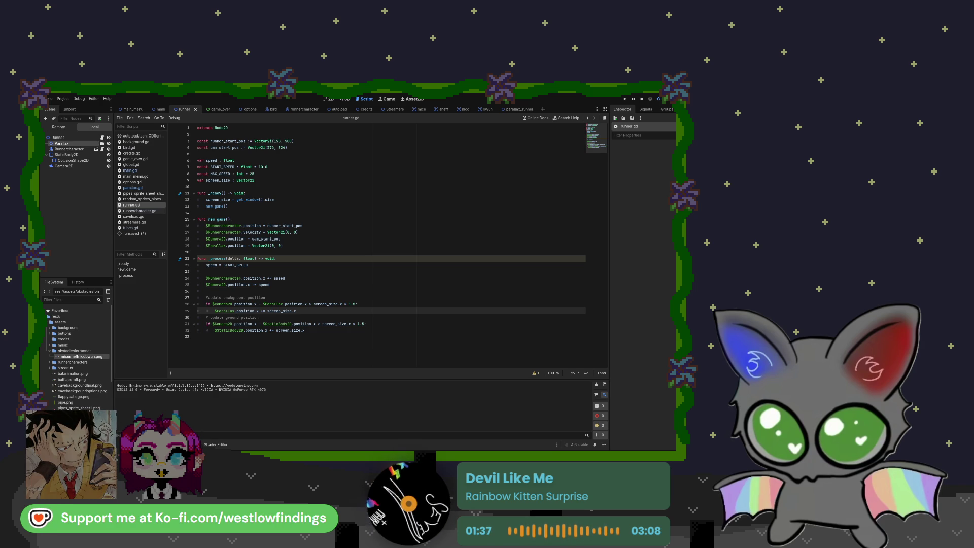
Stop the test run and delete the background-position comment and if-block (lines 27–29) from runner.gd.
{"action": "key", "text": "F8"}
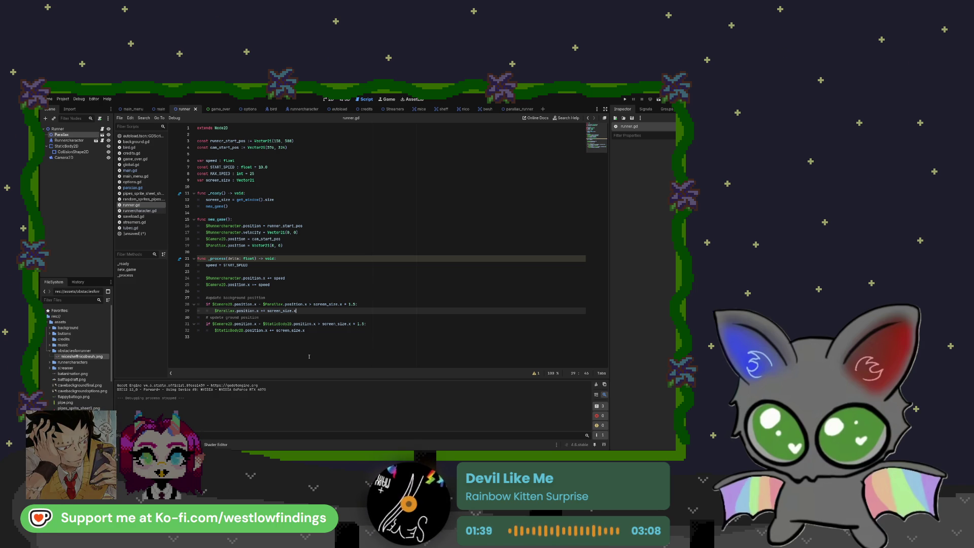
{"action": "left_click_drag", "start_coordinate": [296, 311], "coordinate": [197, 298]}
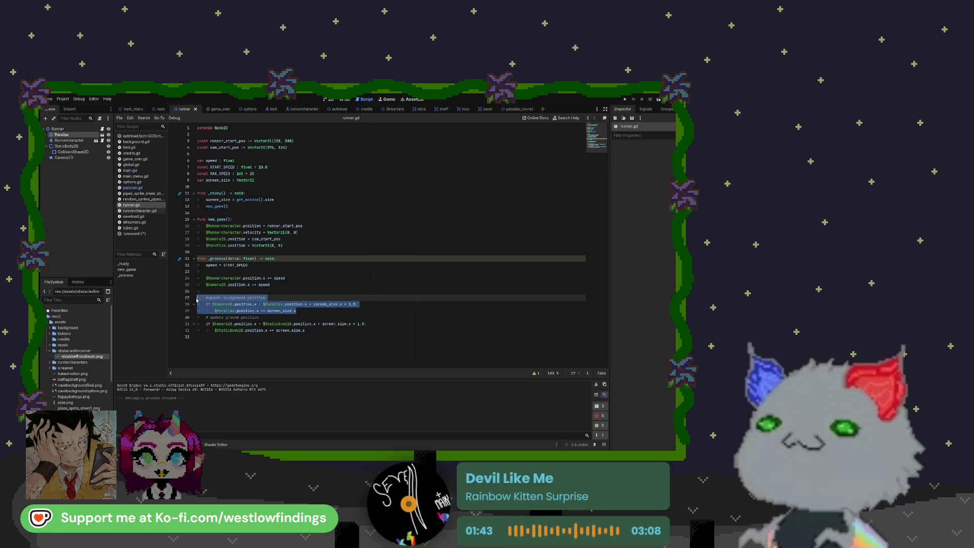
{"action": "key", "text": "BackSpace"}
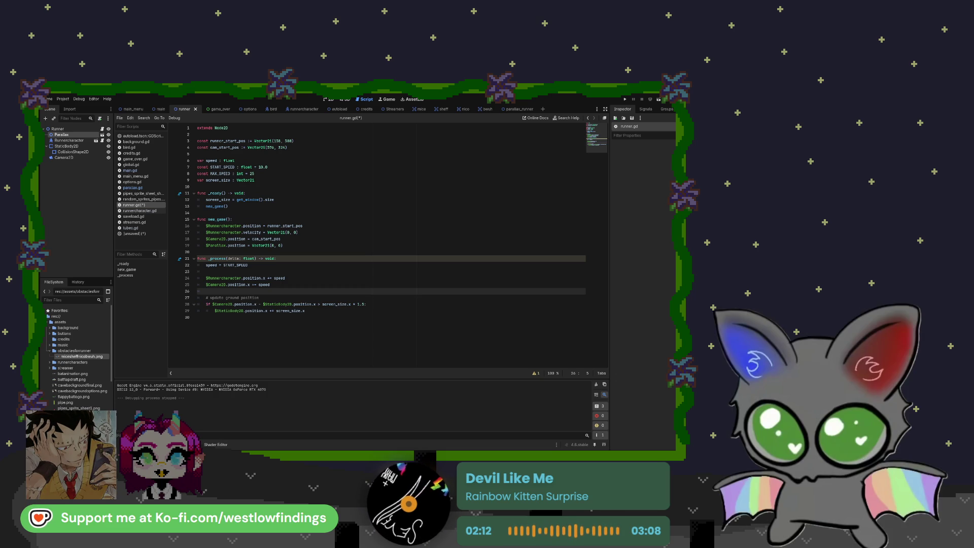
Switch to the main scene and run the whole project from it.
{"action": "left_click", "coordinate": [161, 108]}
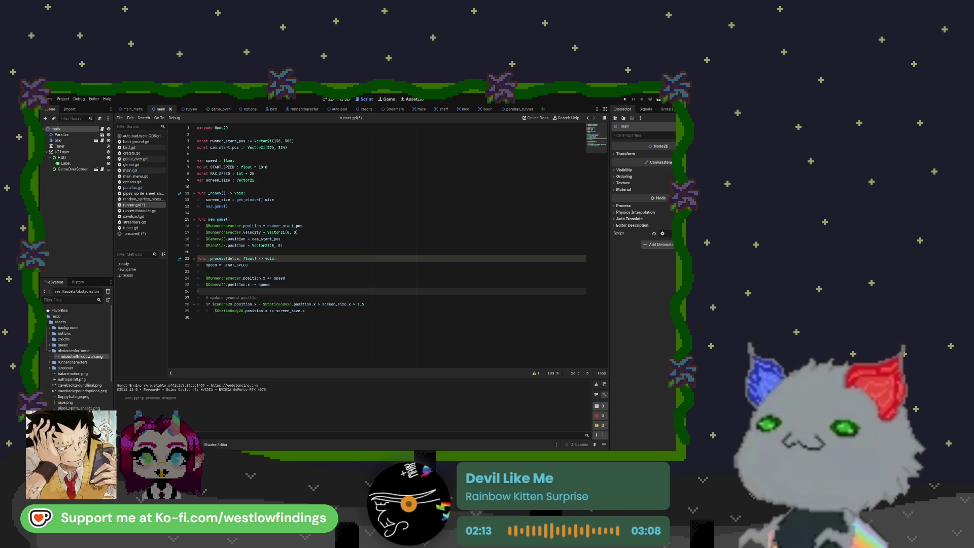
{"action": "left_click", "coordinate": [650, 100]}
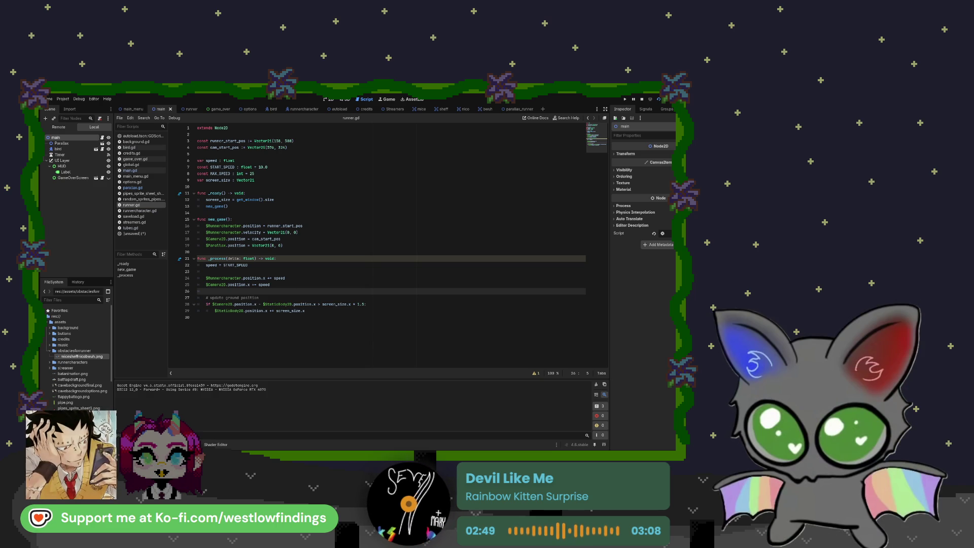
Stop the running game with F8 to return to the editor.
{"action": "key", "text": "F8"}
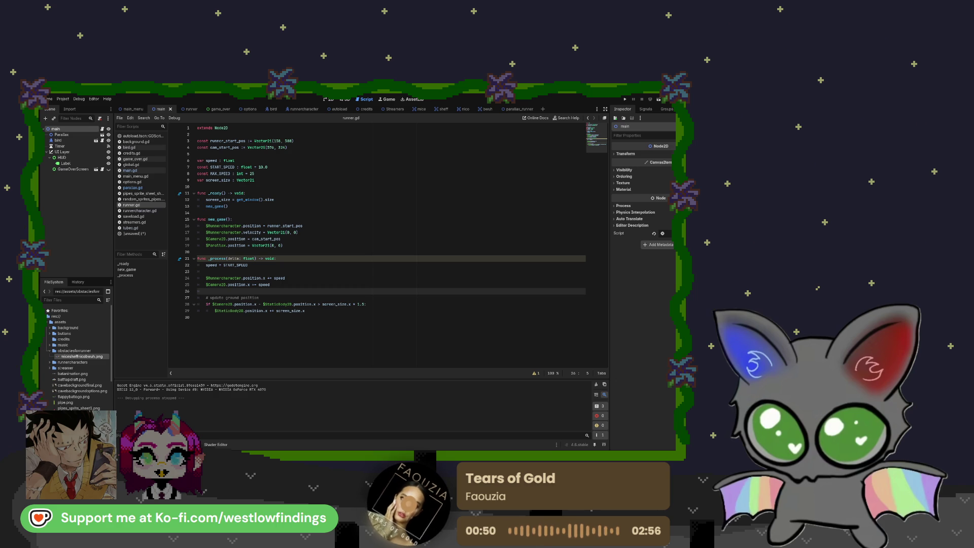
Show the runner scene in 2D, select the ground CollisionShape2D and nudge its right edge.
{"action": "key", "text": "ctrl+Tab"}
{"action": "left_click", "coordinate": [328, 100]}
{"action": "left_click", "coordinate": [448, 307]}
{"action": "scroll", "coordinate": [451, 324], "scroll_direction": "up", "scroll_amount": 3}
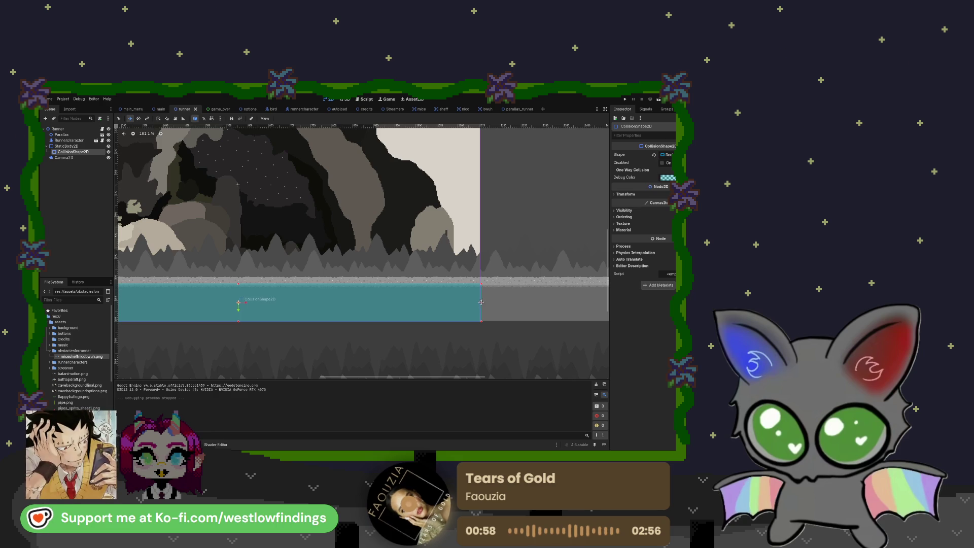
{"action": "left_click_drag", "start_coordinate": [481, 302], "coordinate": [480, 302]}
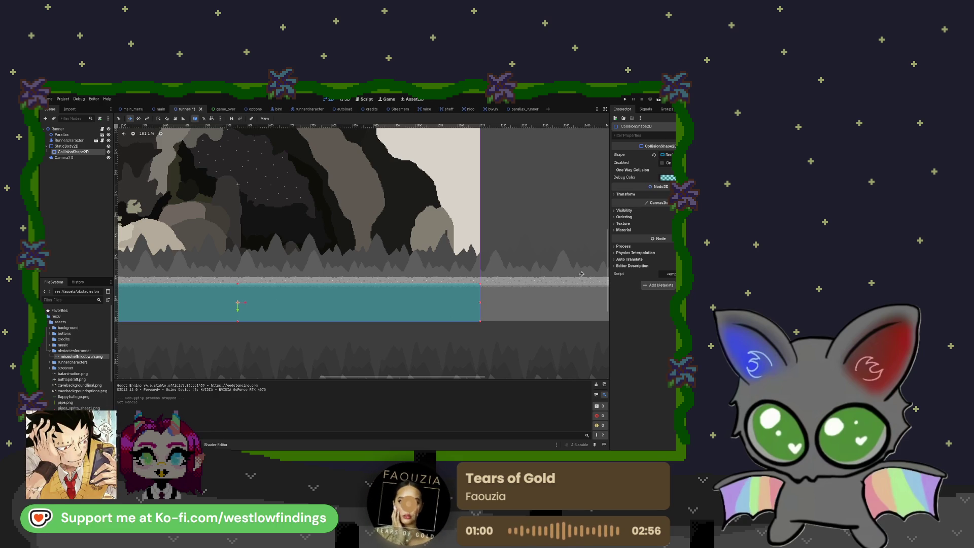
{"action": "left_click", "coordinate": [627, 195]}
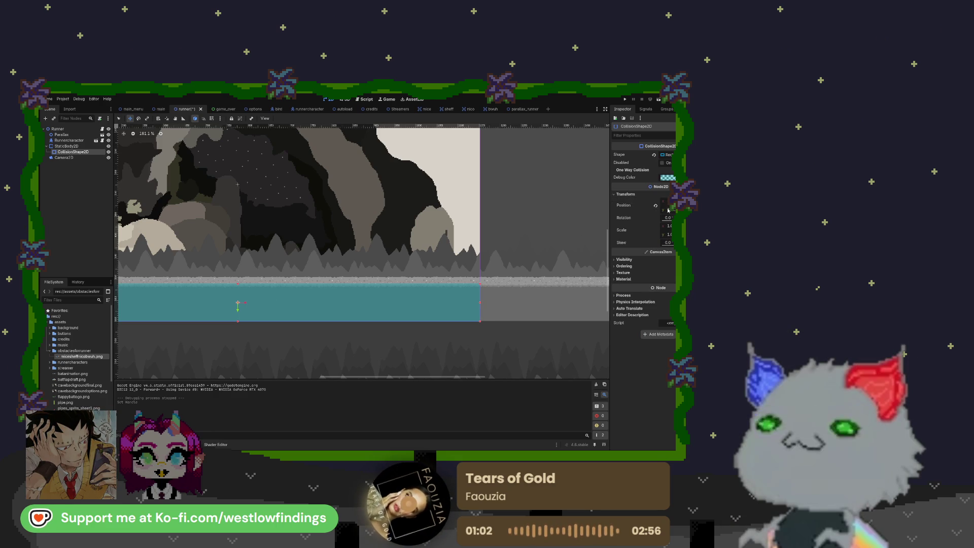
Snap the ground collision's left edge to the origin line, then save and run the runner scene.
{"action": "scroll", "coordinate": [206, 327], "scroll_direction": "left", "scroll_amount": 10}
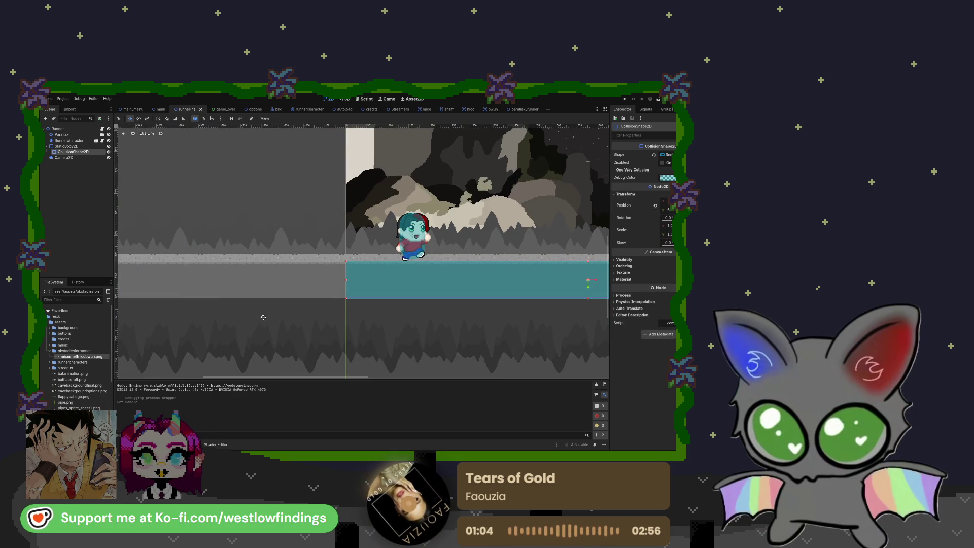
{"action": "scroll", "coordinate": [341, 276], "scroll_direction": "up", "scroll_amount": 8}
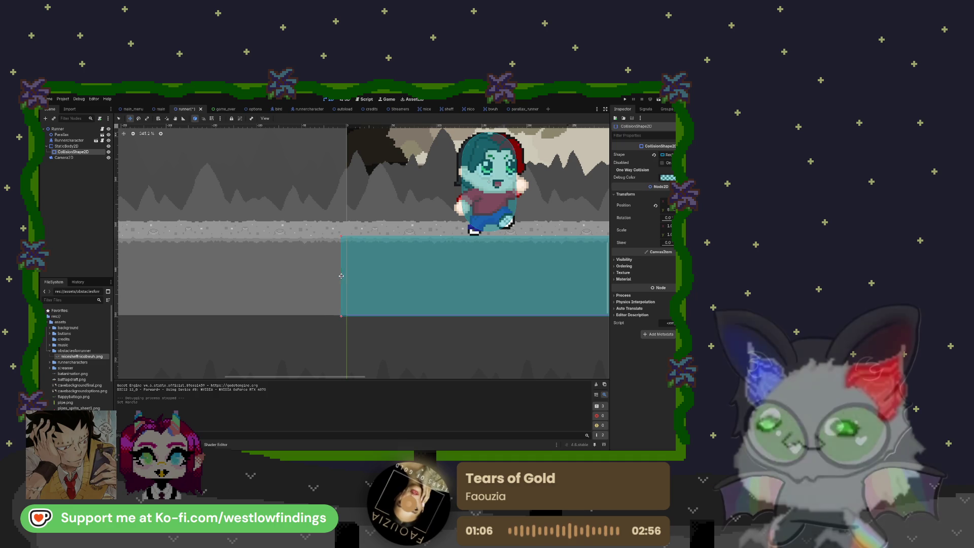
{"action": "left_click_drag", "start_coordinate": [340, 276], "coordinate": [347, 277]}
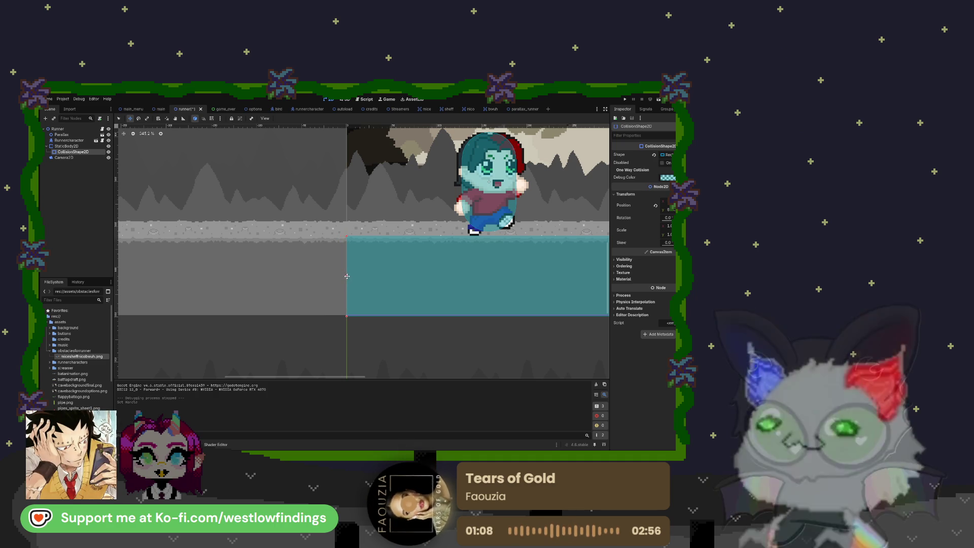
{"action": "scroll", "coordinate": [345, 310], "scroll_direction": "right", "scroll_amount": 2}
{"action": "scroll", "coordinate": [346, 310], "scroll_direction": "right", "scroll_amount": 15}
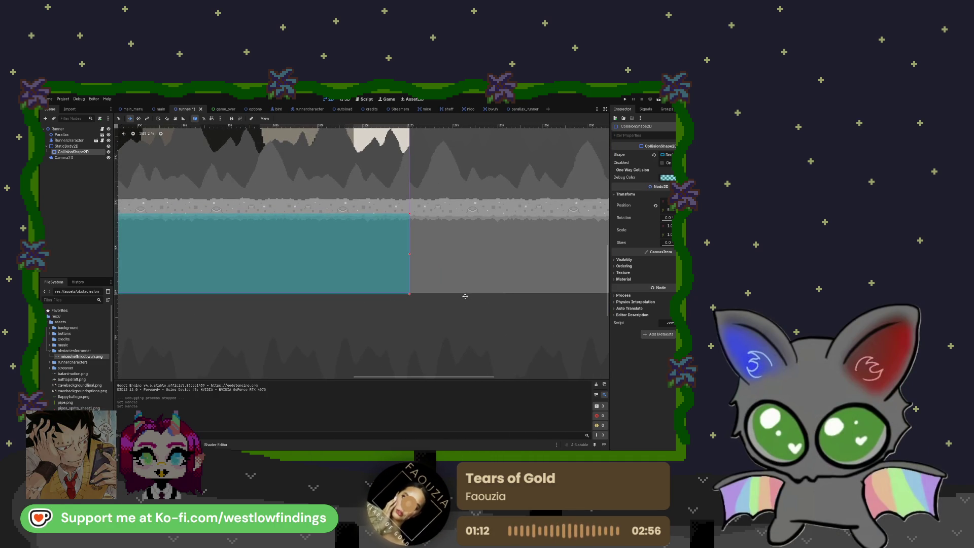
{"action": "scroll", "coordinate": [422, 274], "scroll_direction": "down", "scroll_amount": 8}
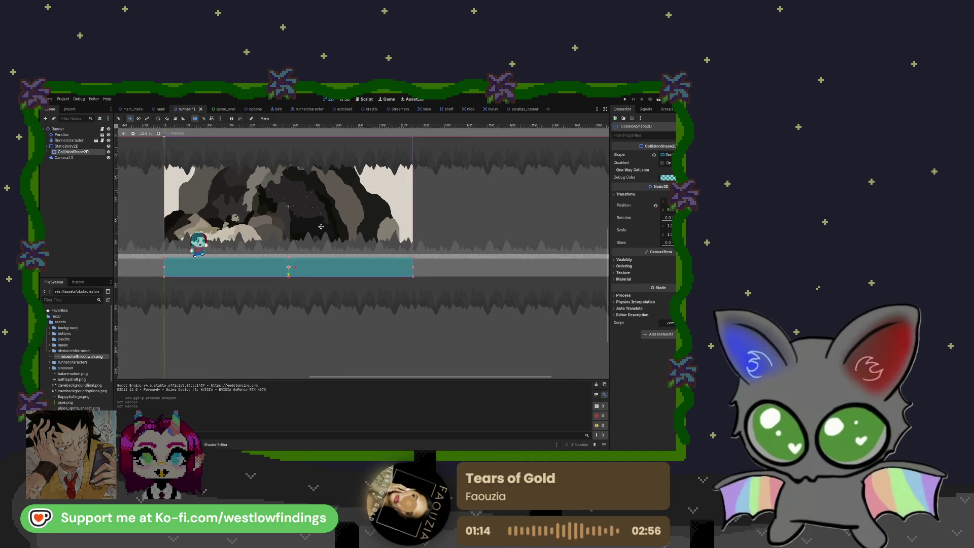
{"action": "left_click", "coordinate": [659, 99]}
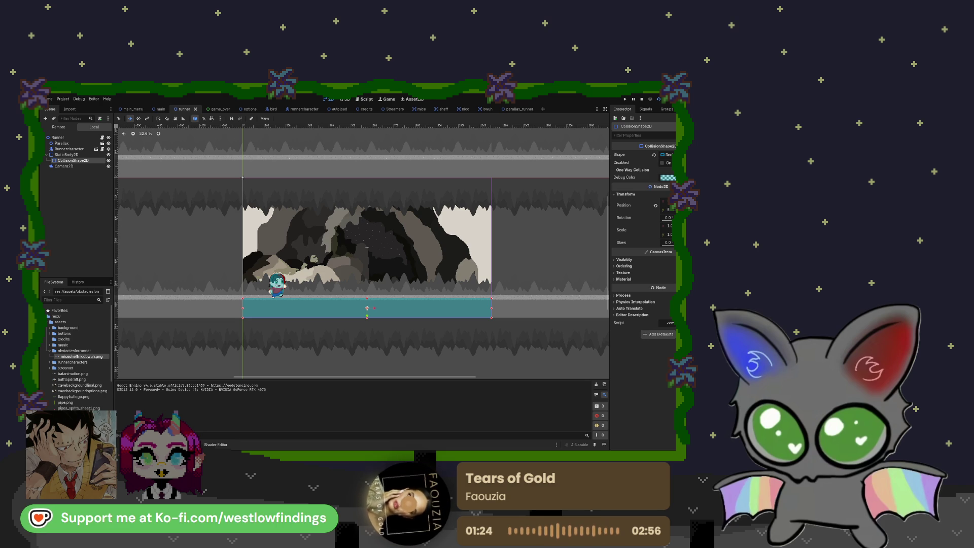
Stretch the ground collision shape's left and right edges outward, then playtest and stop the game.
{"action": "key", "text": "F8"}
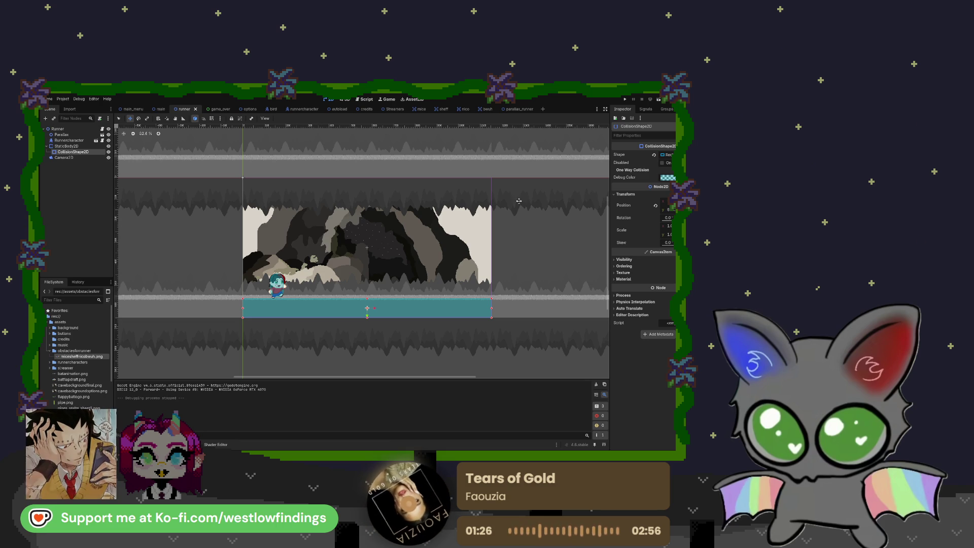
{"action": "scroll", "coordinate": [492, 309], "scroll_direction": "down", "scroll_amount": 5}
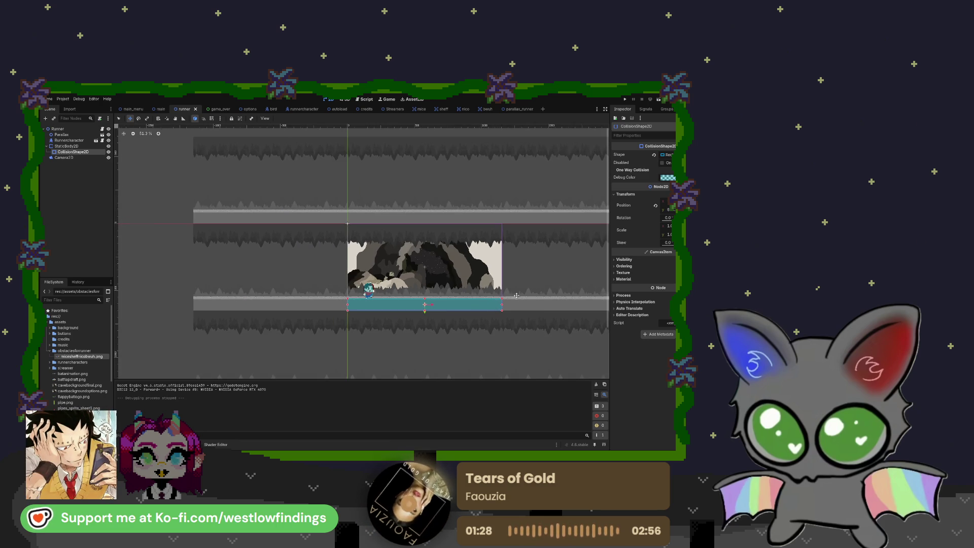
{"action": "scroll", "coordinate": [374, 270], "scroll_direction": "right", "scroll_amount": 3}
{"action": "left_click_drag", "start_coordinate": [353, 286], "coordinate": [357, 285]}
{"action": "left_click_drag", "start_coordinate": [189, 286], "coordinate": [184, 286]}
{"action": "key", "text": "F5"}
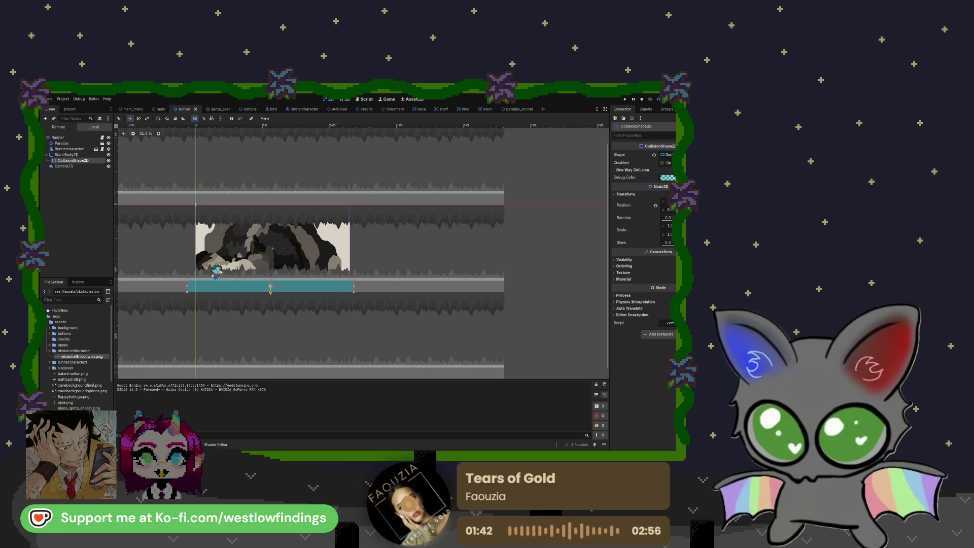
{"action": "key", "text": "ctrl+F2"}
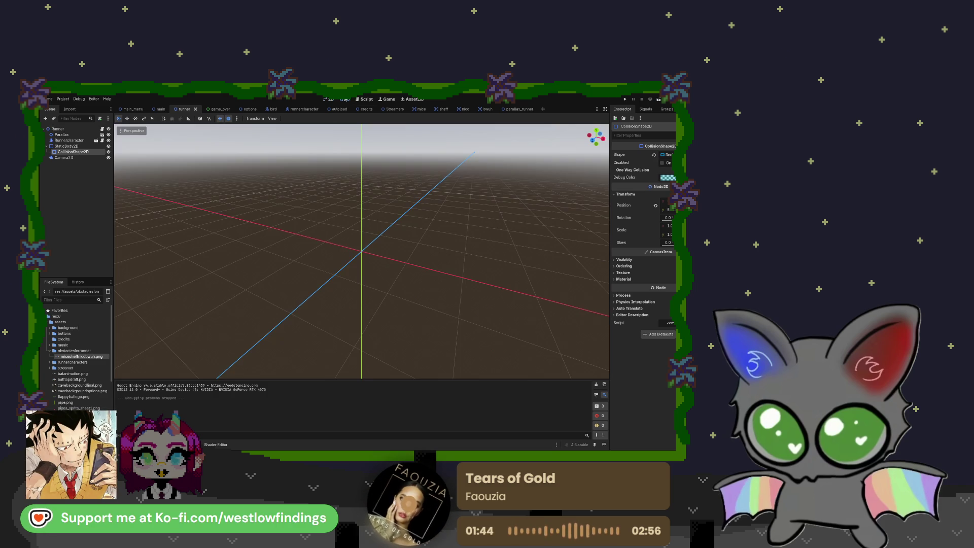
Switch to the Script workspace to show runner.gd.
{"action": "left_click", "coordinate": [364, 99]}
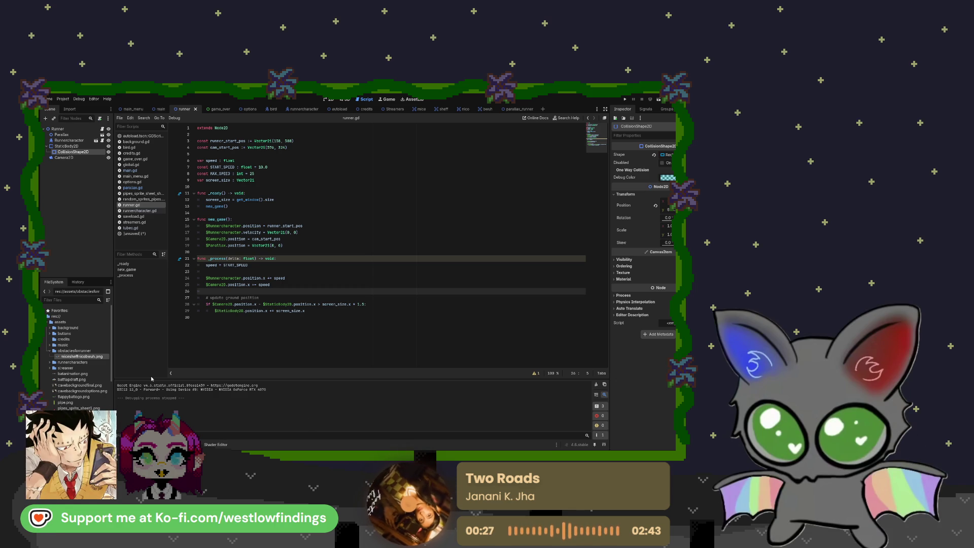
Open Debugger > Errors and clear the unused-delta warning.
{"action": "left_click", "coordinate": [140, 445]}
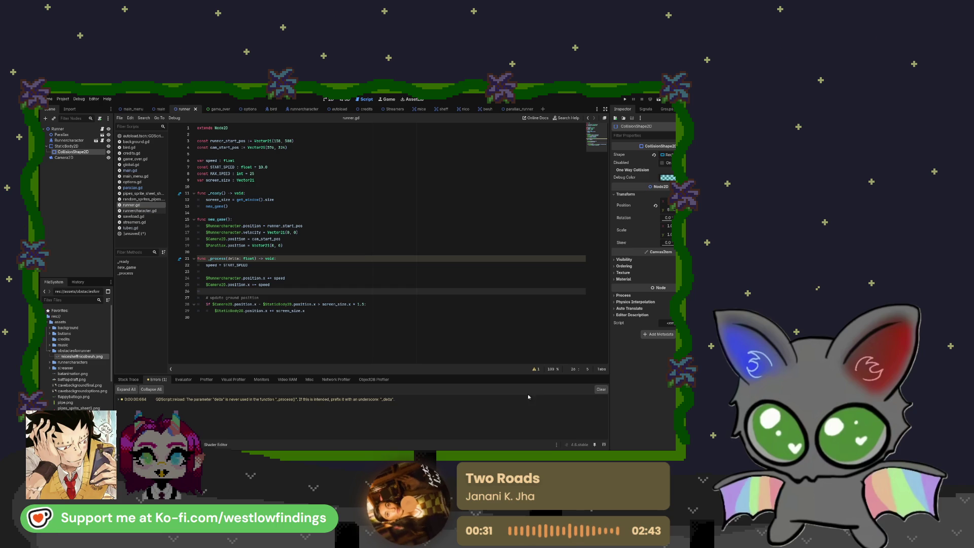
{"action": "left_click", "coordinate": [601, 390]}
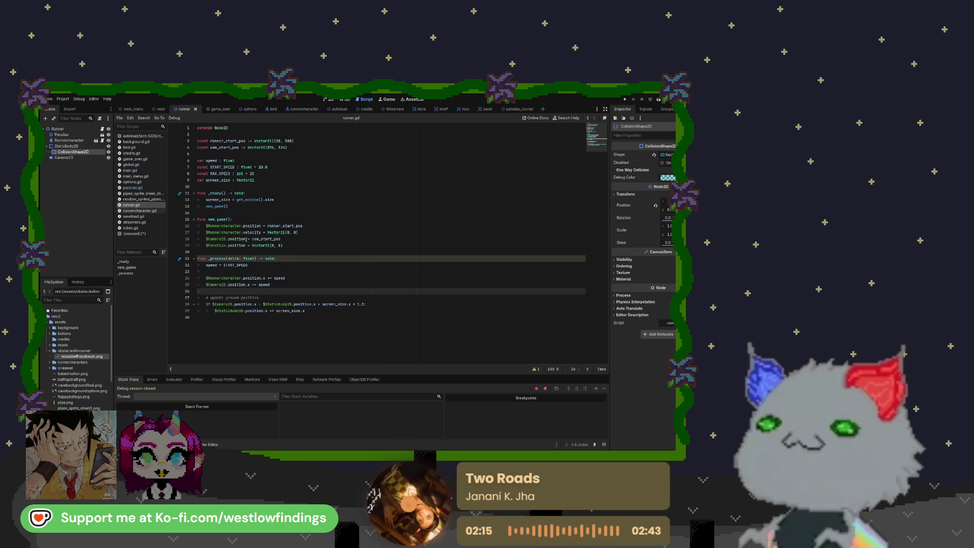
Zoom the 2D view onto the cave ground, select StaticBody2D's CollisionShape2D, and playtest with F5.
{"action": "key", "text": "ctrl+F1"}
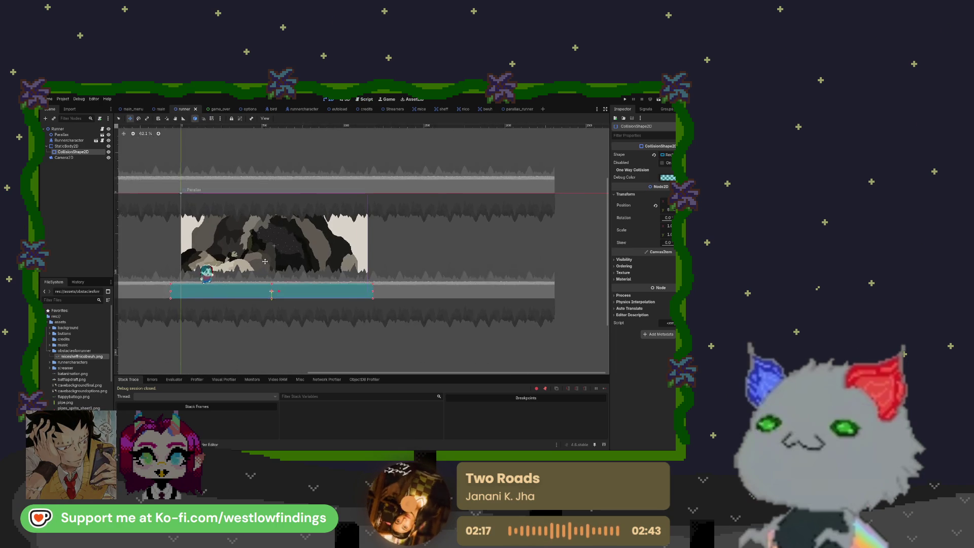
{"action": "scroll", "coordinate": [265, 261], "scroll_direction": "up", "scroll_amount": 5}
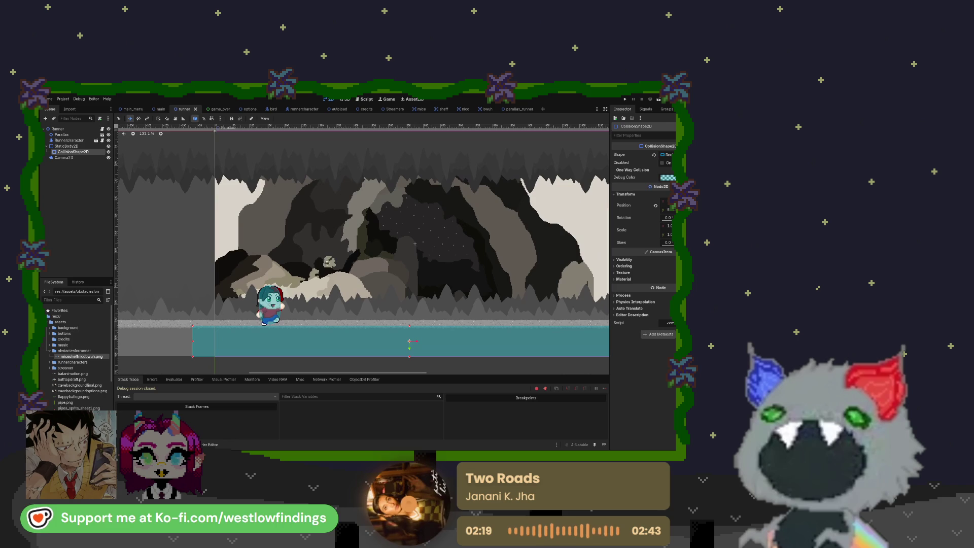
{"action": "left_click_drag", "start_coordinate": [308, 267], "coordinate": [255, 276]}
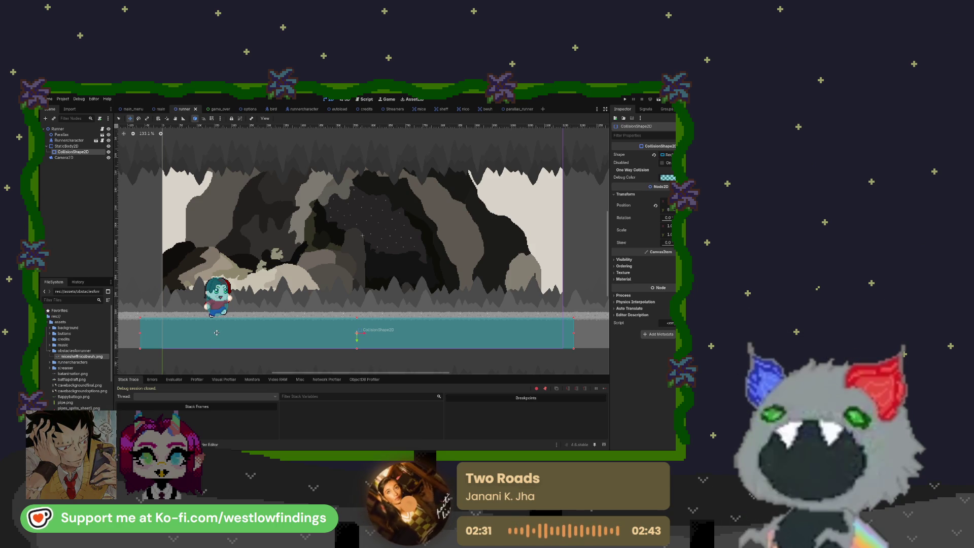
{"action": "left_click", "coordinate": [84, 147]}
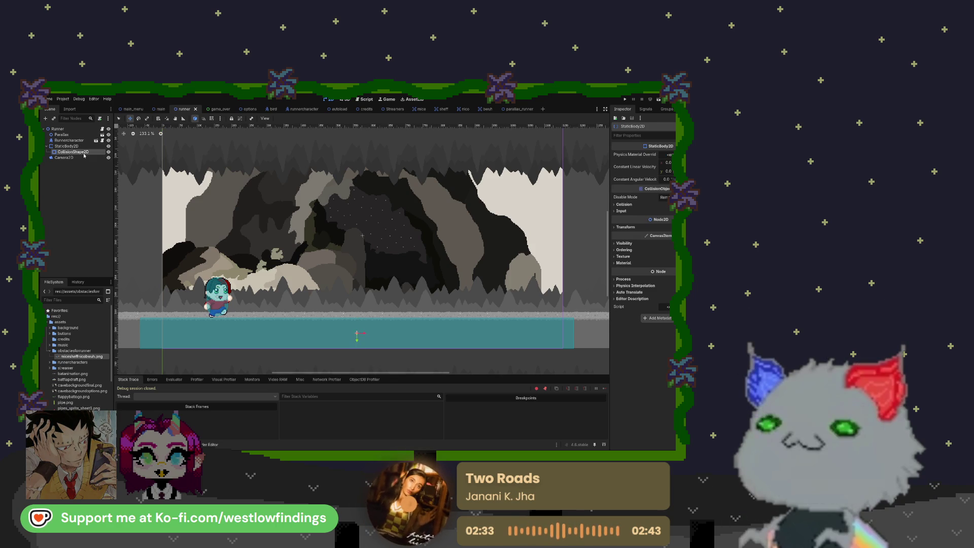
{"action": "left_click", "coordinate": [81, 152]}
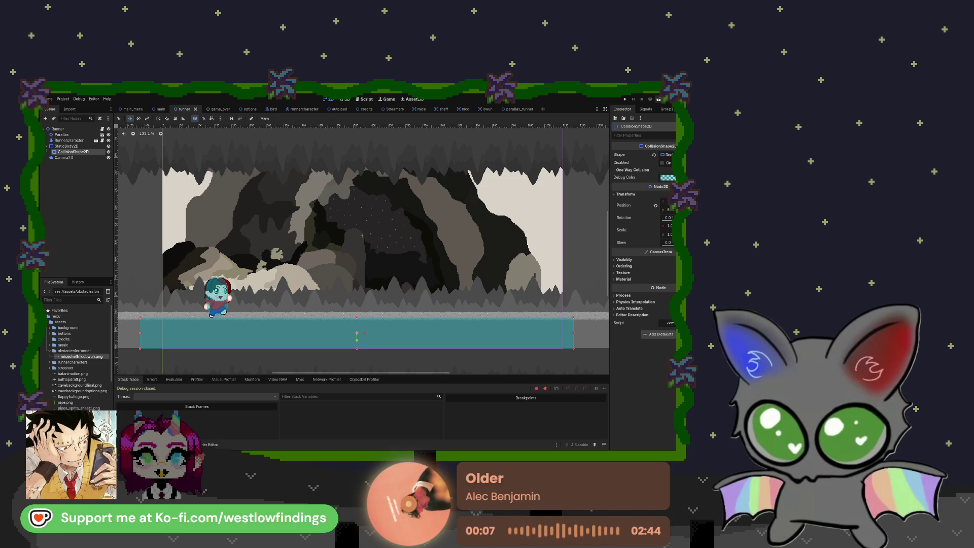
{"action": "key", "text": "F5"}
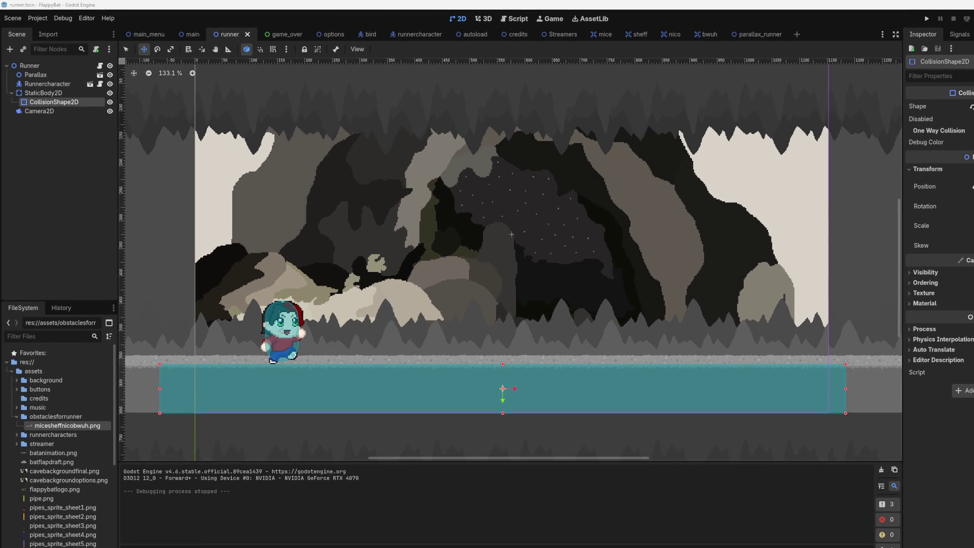
Nudge the ground CollisionShape2D down one pixel, then save and run the game.
{"action": "key", "text": "Down"}
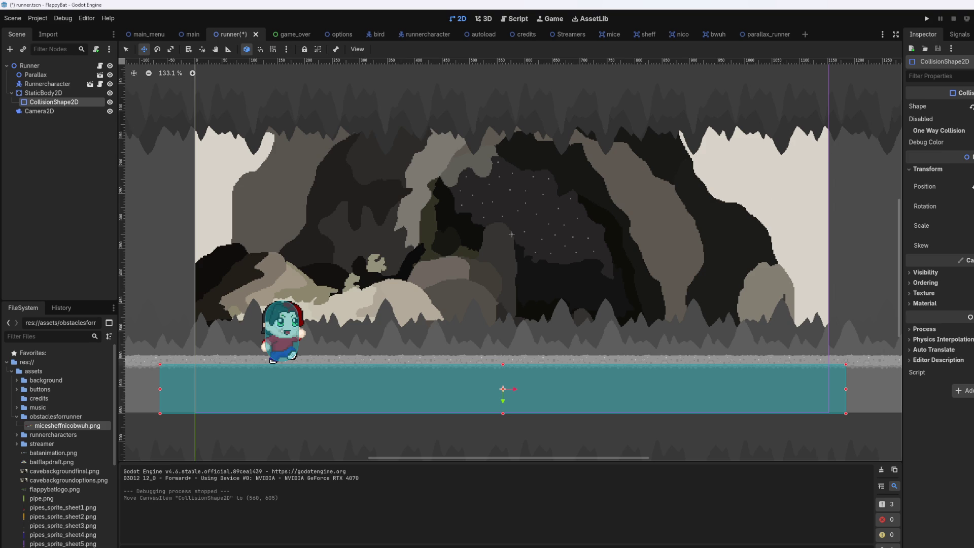
{"action": "key", "text": "F5"}
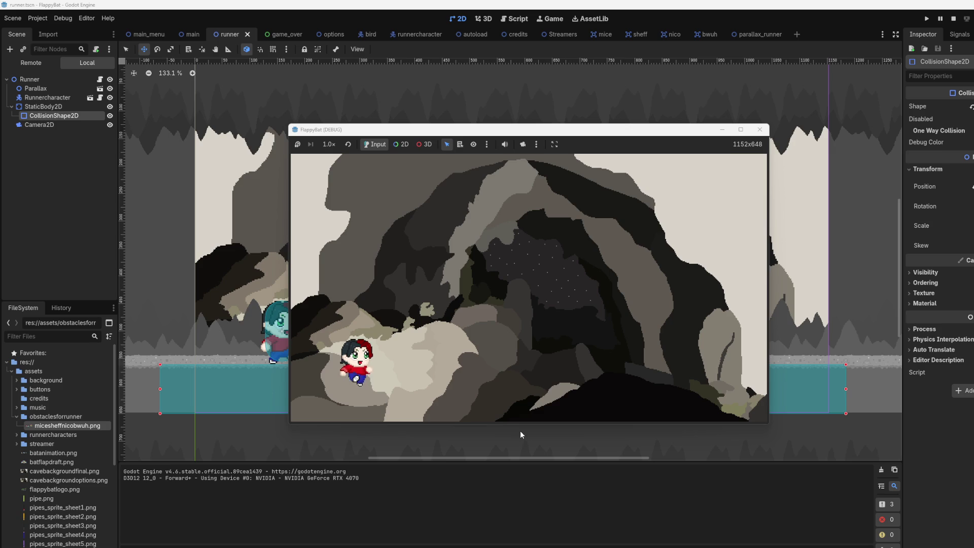
Close the FlappyBat (DEBUG) game window to return to the runner scene in the editor.
{"action": "left_click", "coordinate": [759, 131]}
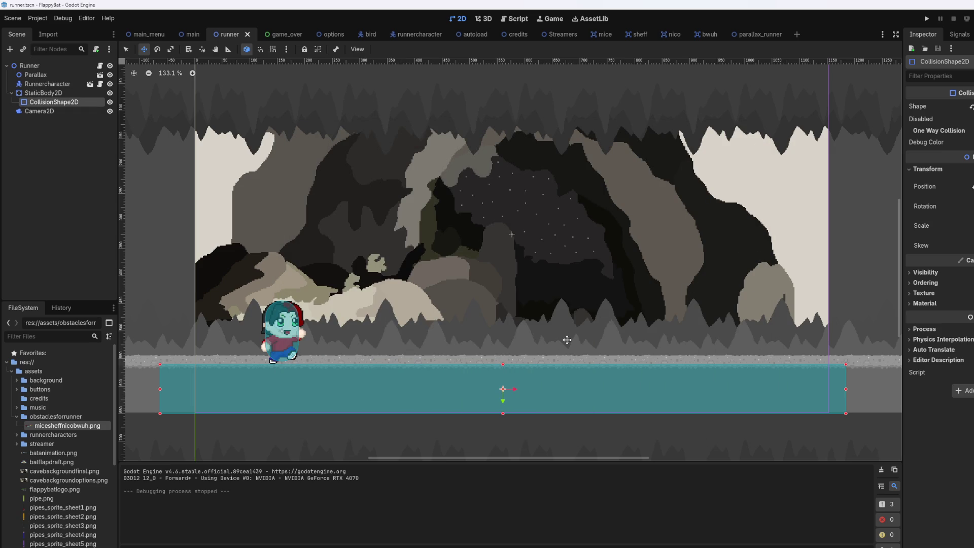
Run the game again, move its debug window to the lower right, and show the Remote scene tree.
{"action": "left_click", "coordinate": [928, 19]}
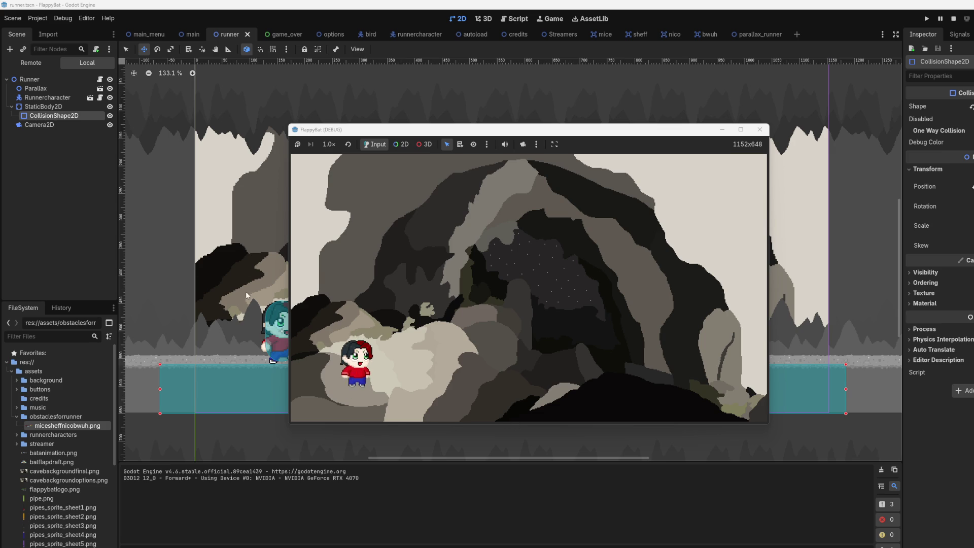
{"action": "mouse_move", "coordinate": [333, 131]}
{"action": "left_mouse_down"}
{"action": "mouse_move", "coordinate": [463, 169]}
{"action": "mouse_move", "coordinate": [438, 158]}
{"action": "left_mouse_up"}
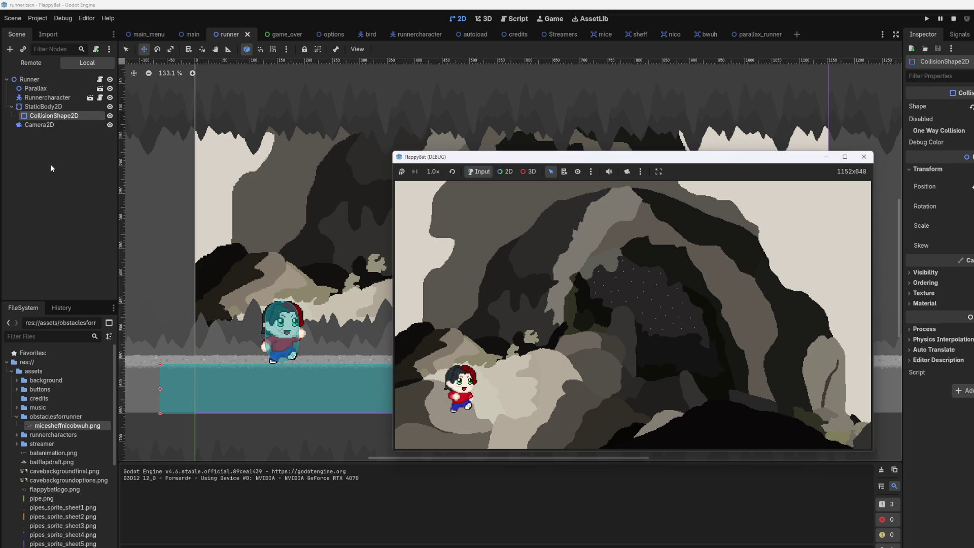
{"action": "left_click", "coordinate": [29, 61]}
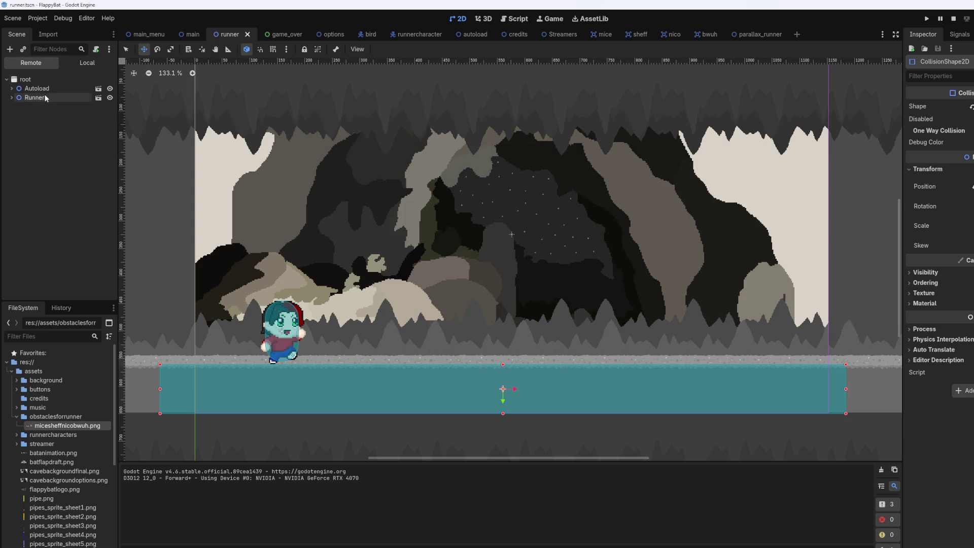
Expand Autoload, Runner, StaticBody2D, Runnercharacter and Parallax in the live tree, then bring the game window forward.
{"action": "left_click", "coordinate": [12, 89]}
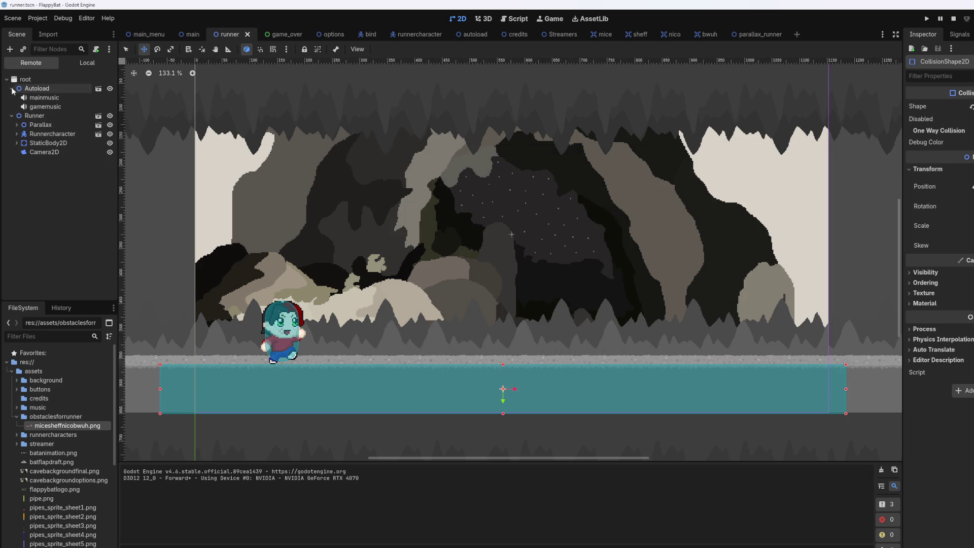
{"action": "left_click", "coordinate": [17, 143]}
{"action": "left_click", "coordinate": [16, 133]}
{"action": "left_click", "coordinate": [17, 125]}
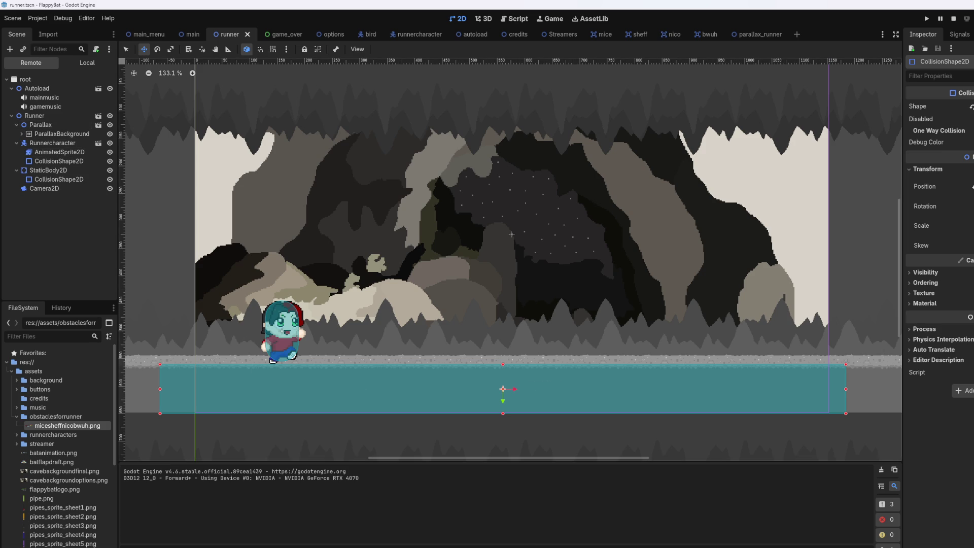
{"action": "left_click", "coordinate": [484, 543]}
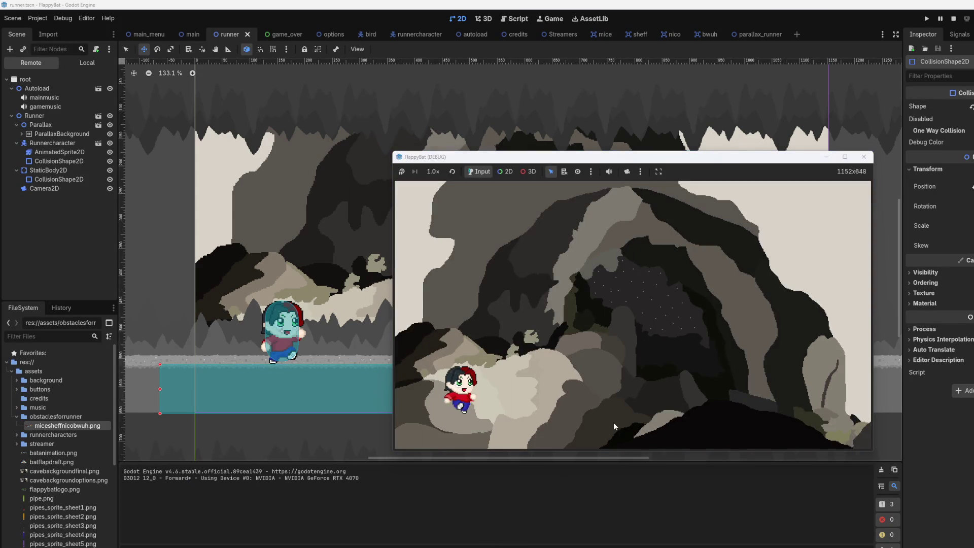